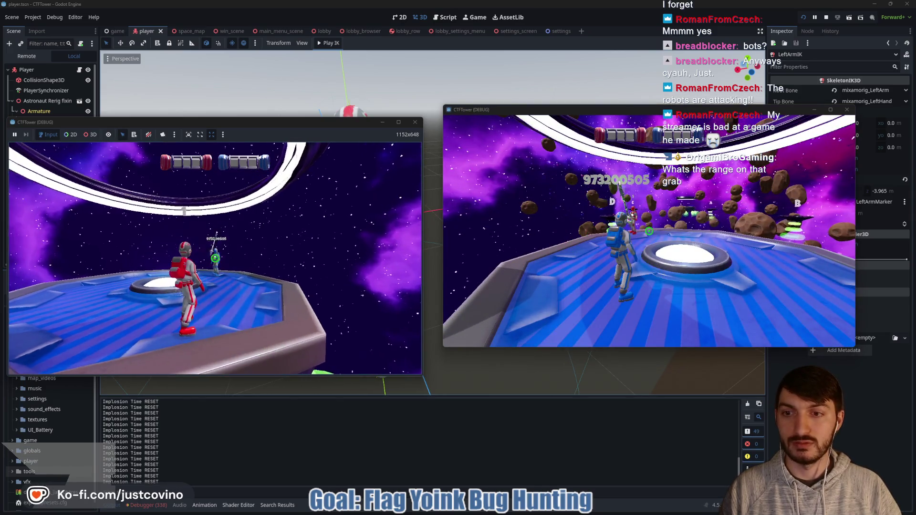
- Pass the flag from the red player to the blue player and back to red
click(215, 258)
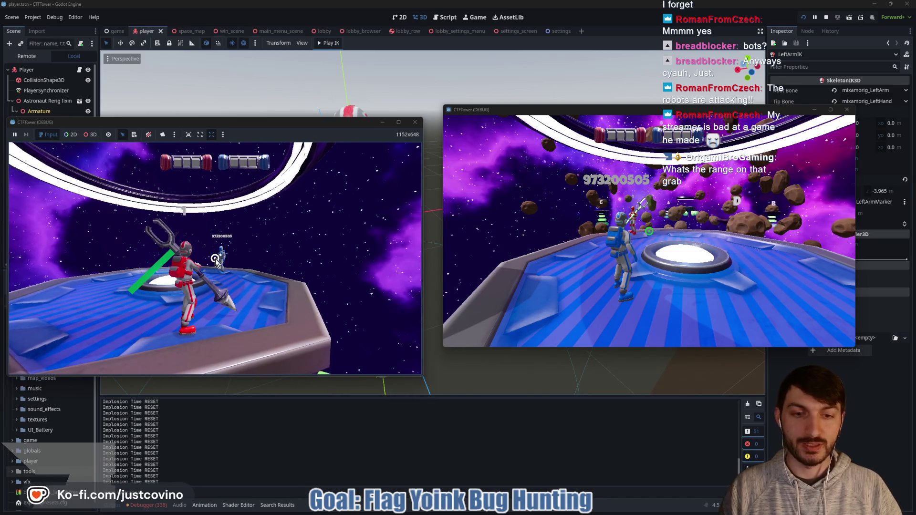
click(578, 262)
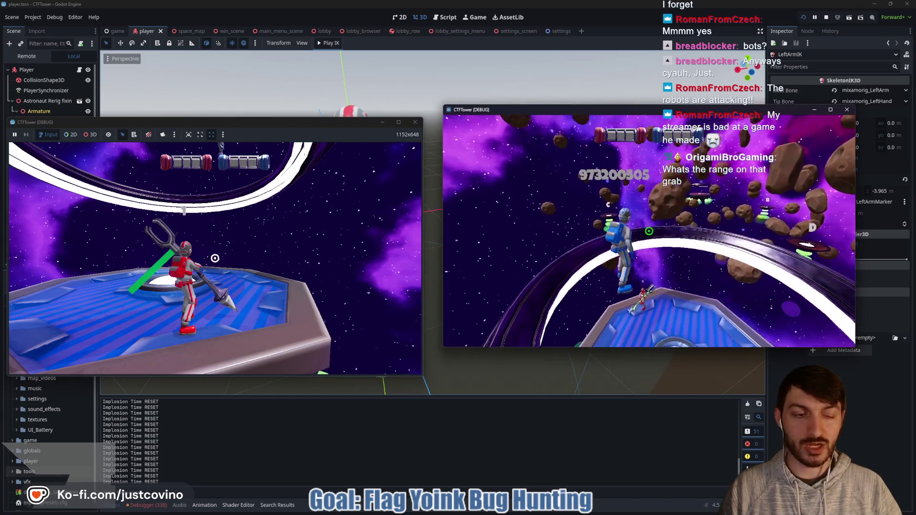
key(w)
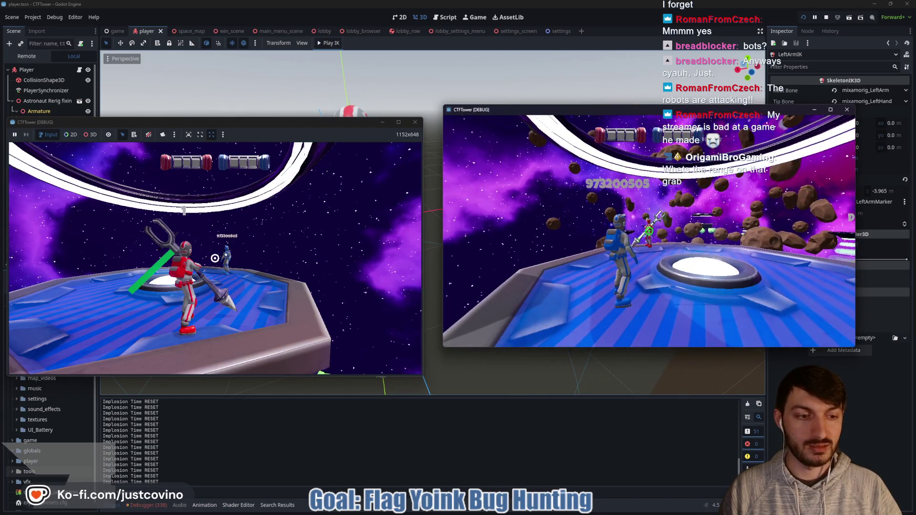
click(649, 231)
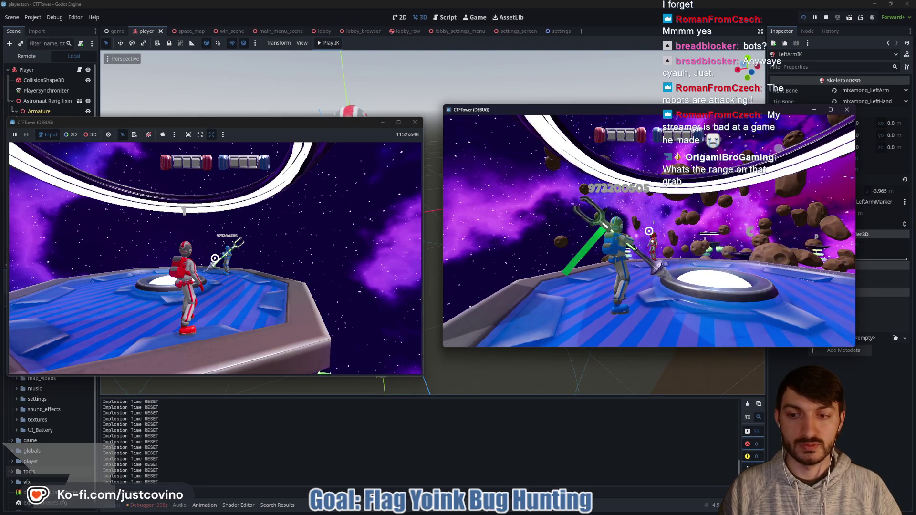
click(305, 242)
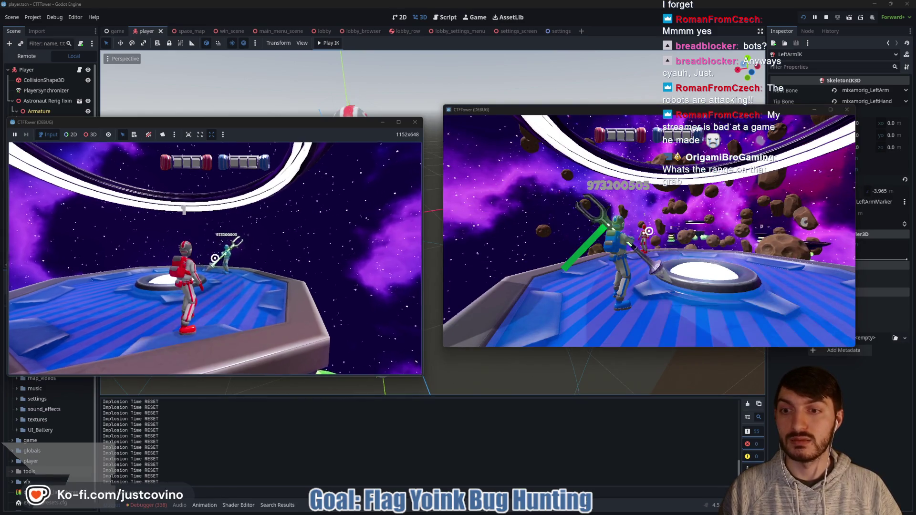
click(216, 258)
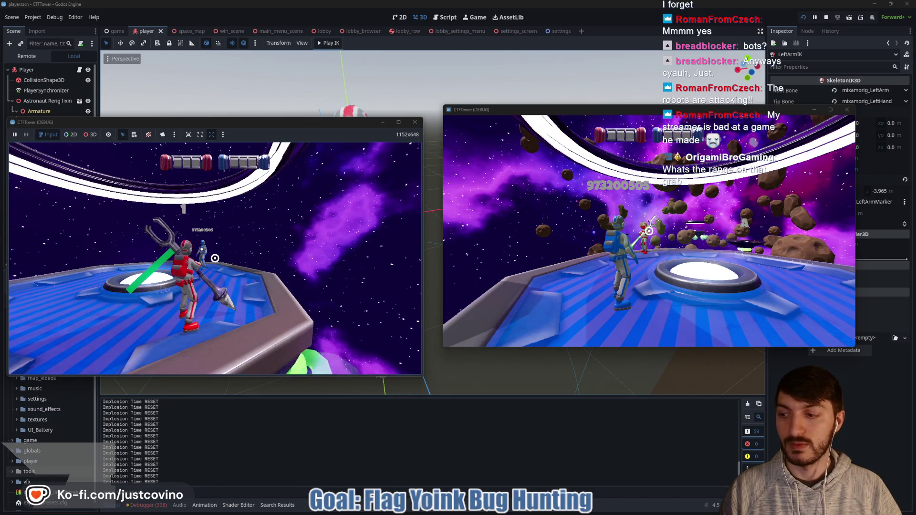
- Trade the flag between blue and red once more, then stop both running game sessions
click(619, 270)
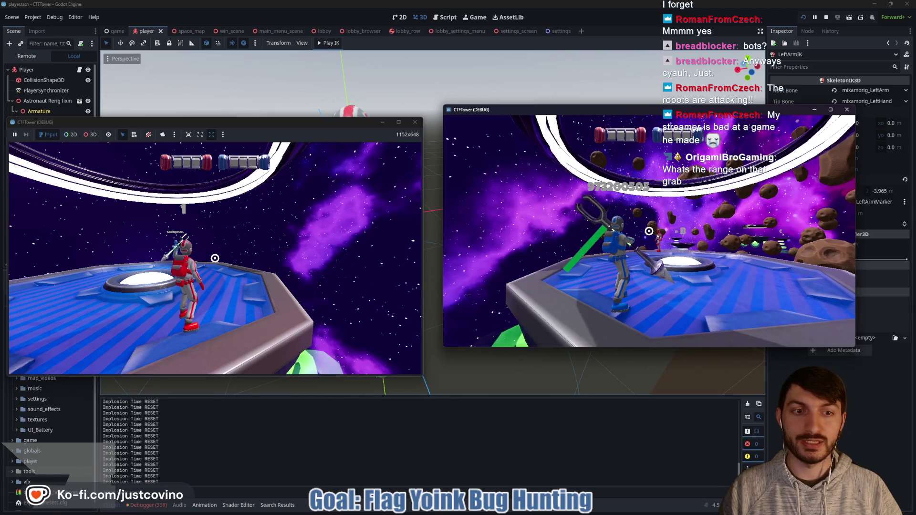
click(649, 231)
click(253, 235)
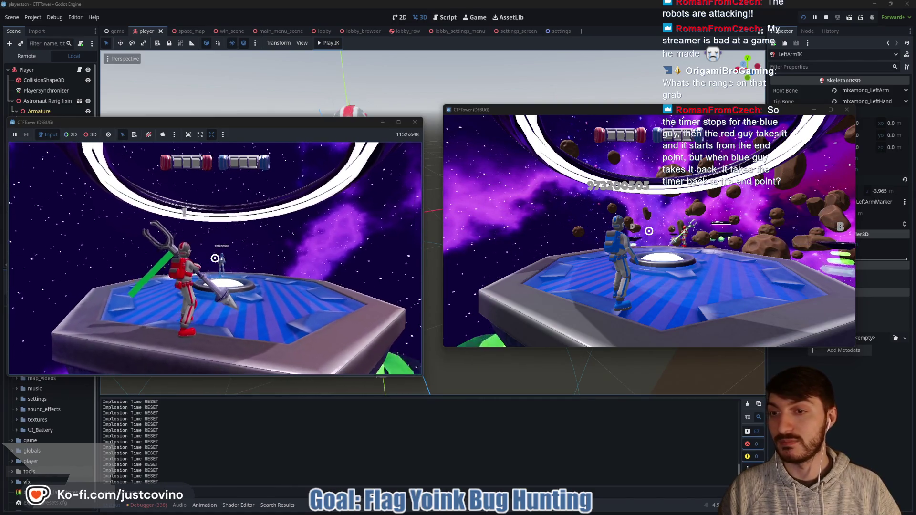
key(Escape)
click(660, 271)
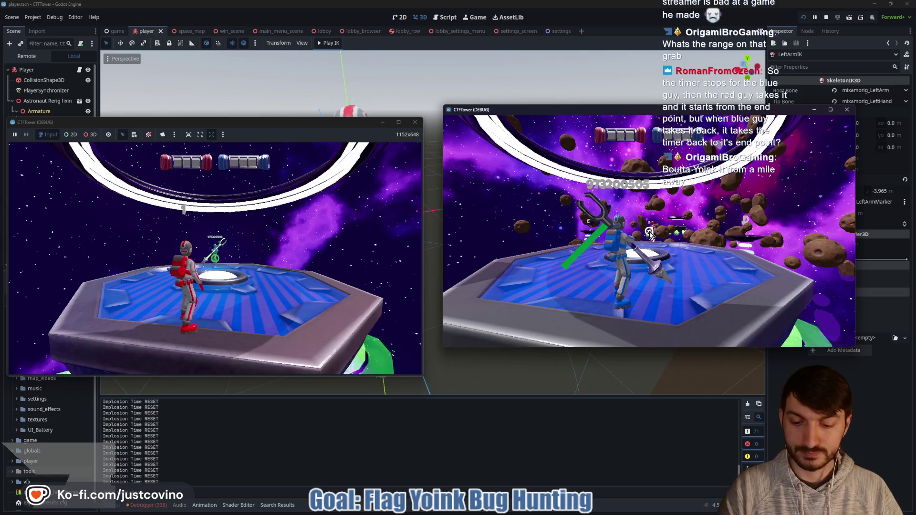
key(F8)
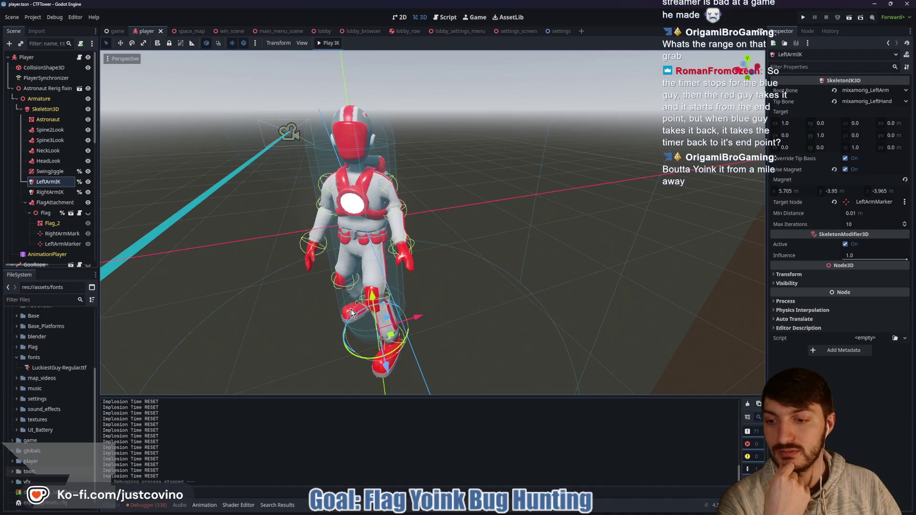
- Clear the debugger errors for Session 2 and Session 1
click(146, 505)
scroll(213, 456, down, 5)
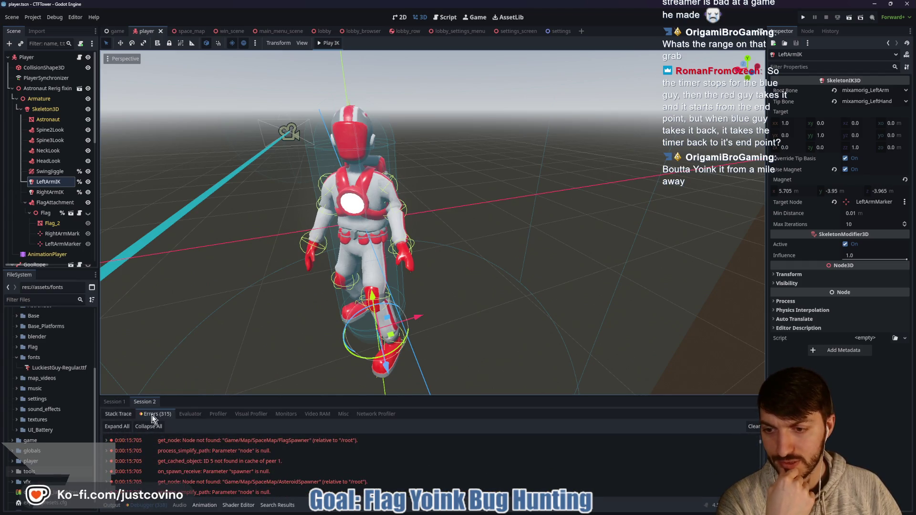
scroll(267, 475, down, 5)
click(753, 428)
click(114, 403)
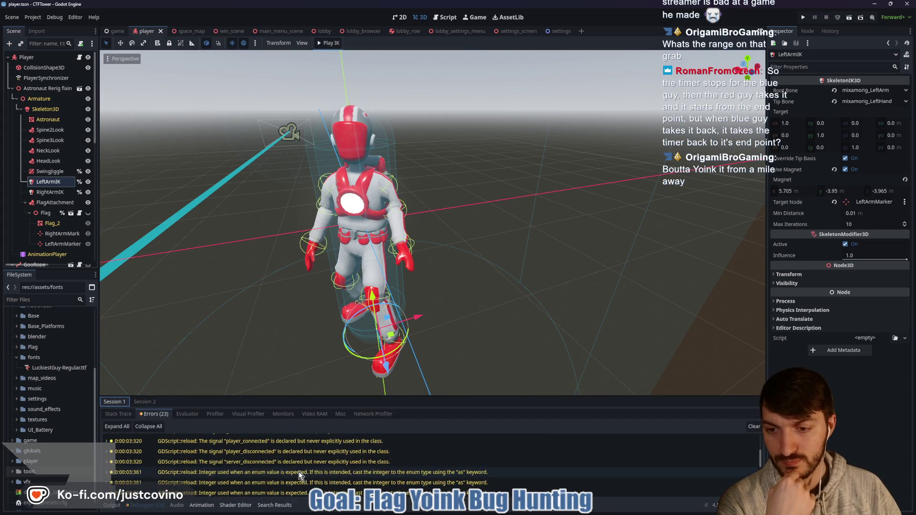
scroll(299, 472, down, 3)
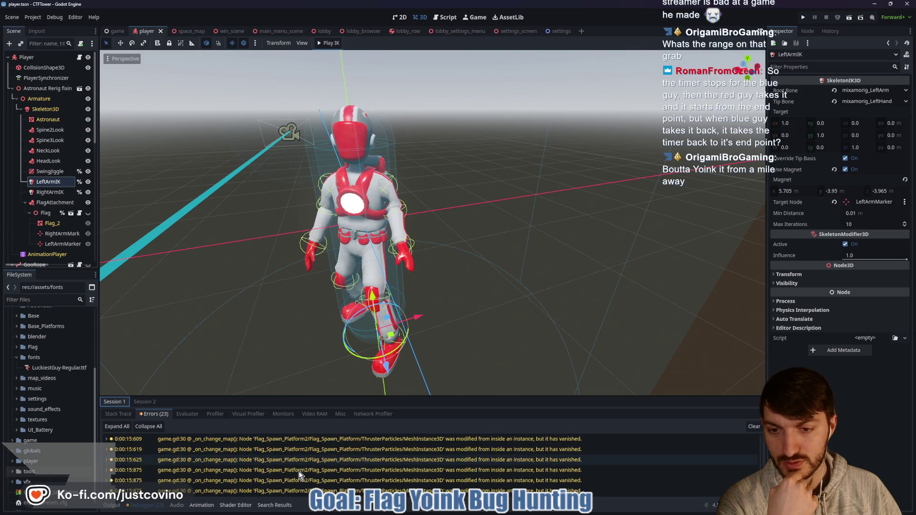
click(753, 428)
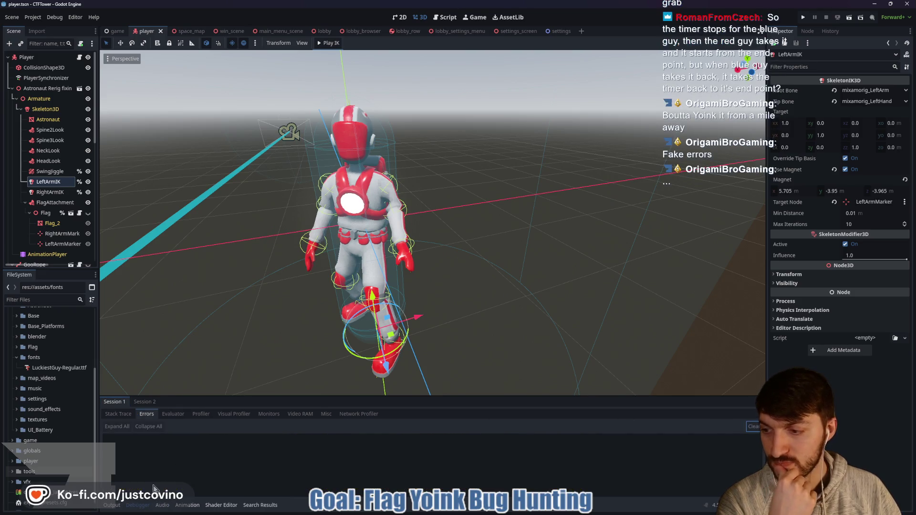
- Collapse the bottom panel and orbit the viewport around the astronaut
click(111, 505)
click(111, 506)
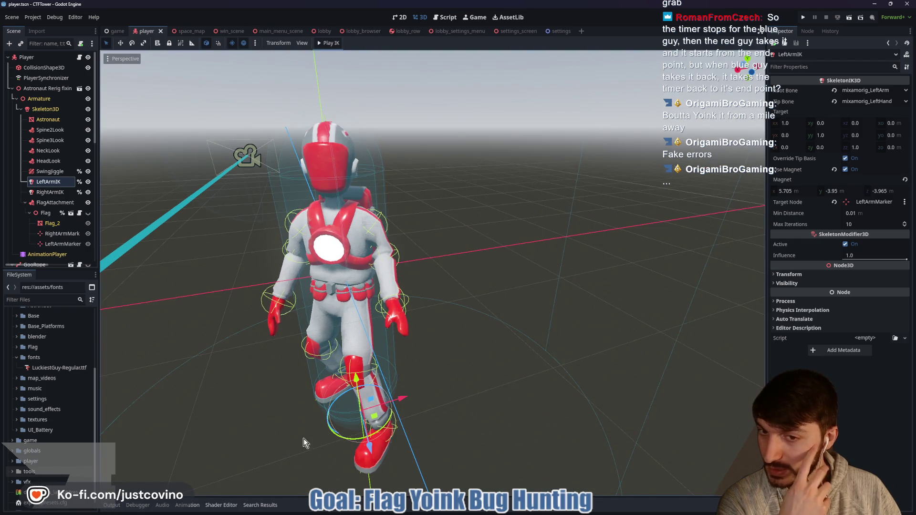
scroll(306, 437, down, 3)
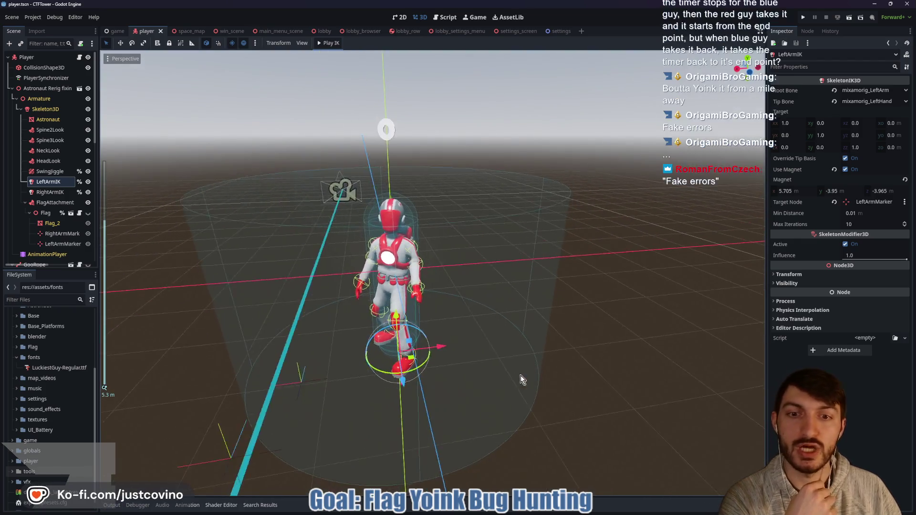
drag(520, 376, 516, 382)
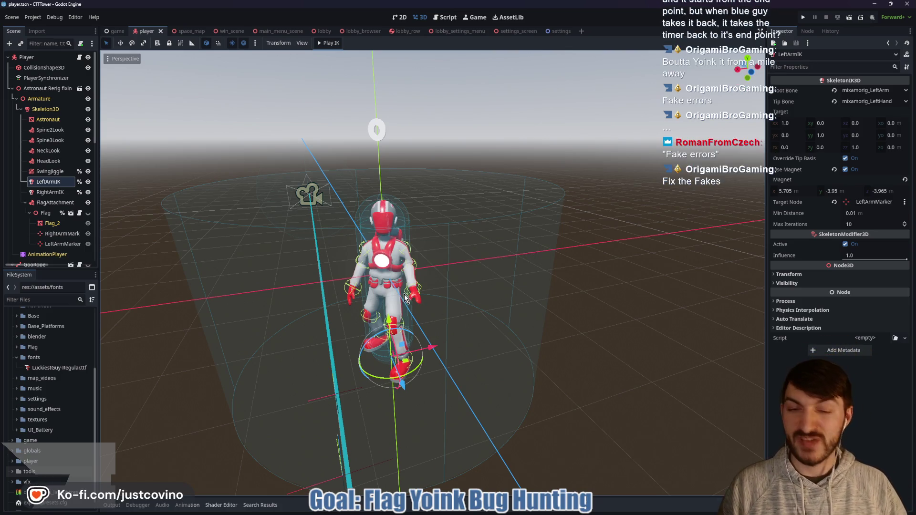
mouse_move(310, 389)
mouse_down()
mouse_move(296, 399)
mouse_move(334, 396)
mouse_up()
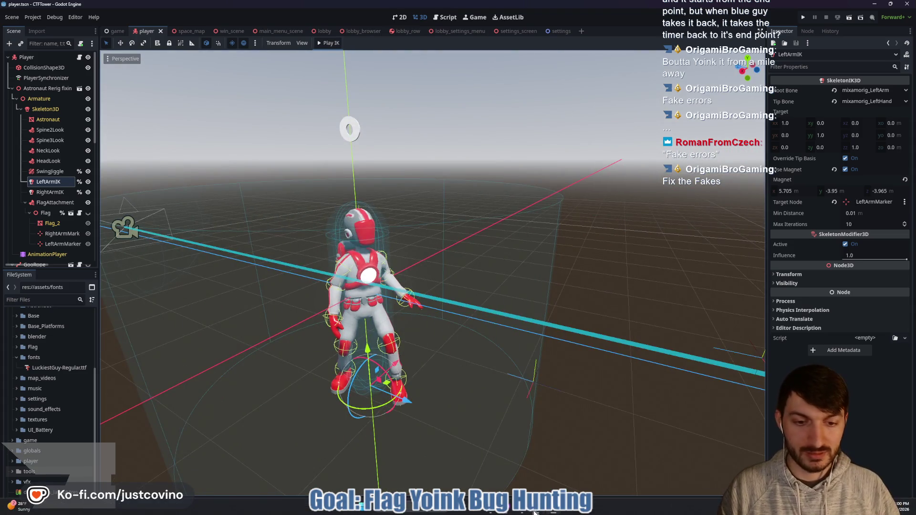
key(alt+Tab)
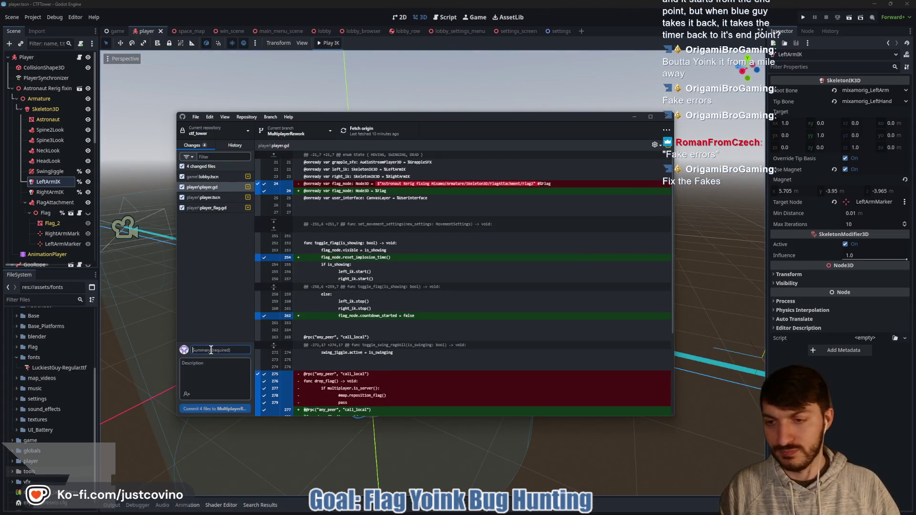
- Commit four files to MultiplayerRework as 'Removed old flag from Player…' and minimize GitHub Desktop
click(211, 351)
text(Removed)
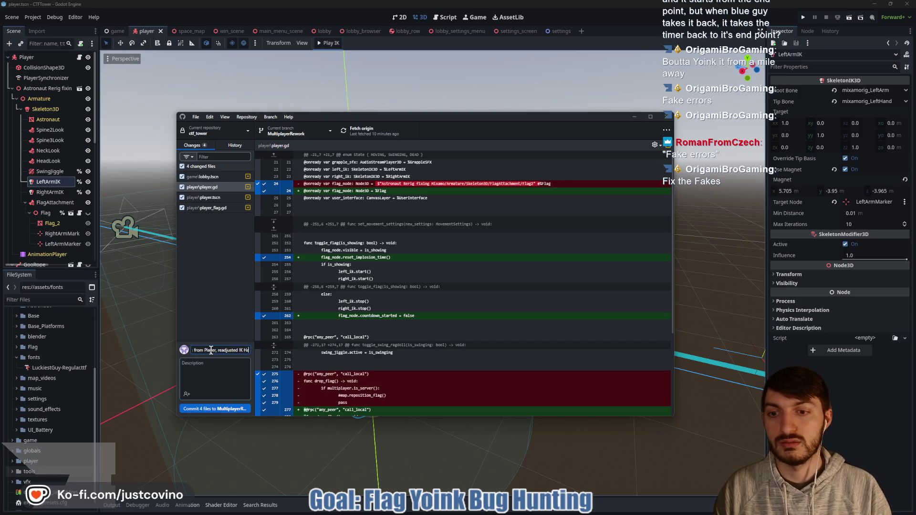
click(248, 408)
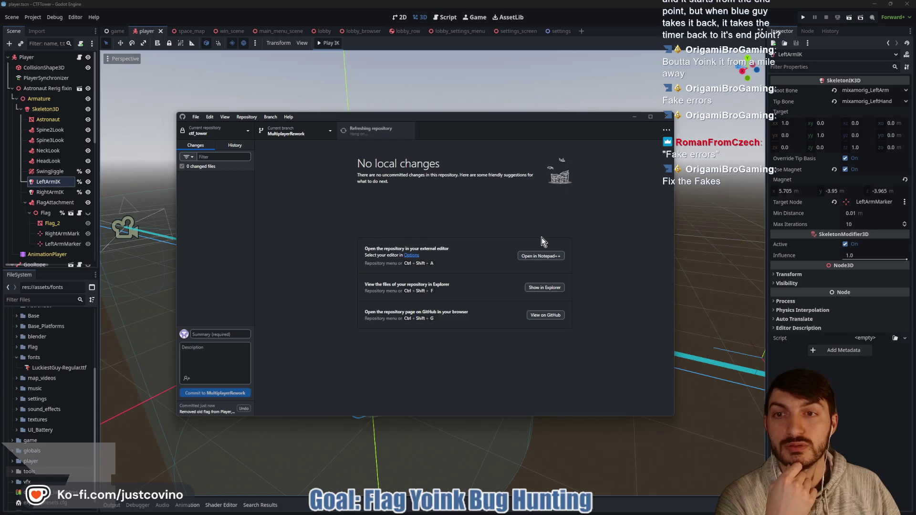
click(666, 18)
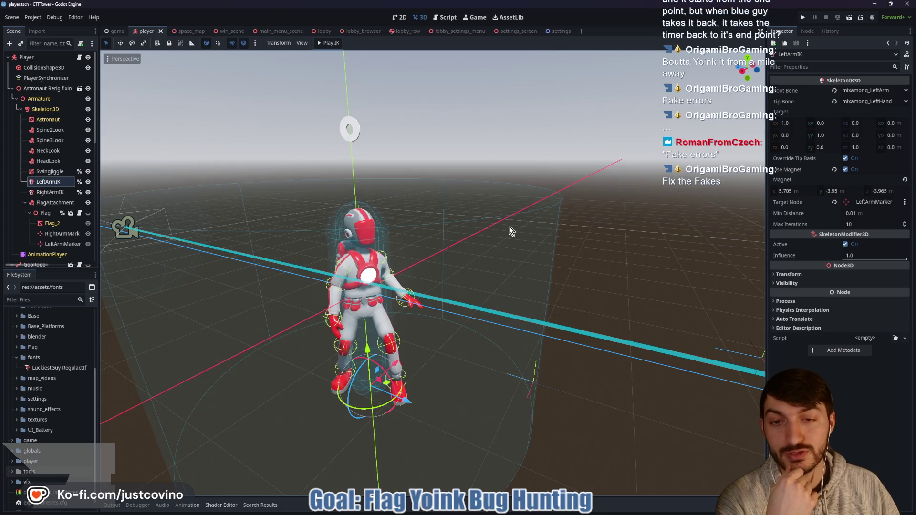
- Open player_flag.gd from the Flag node and scroll up to its variable declarations
scroll(511, 234, down, 5)
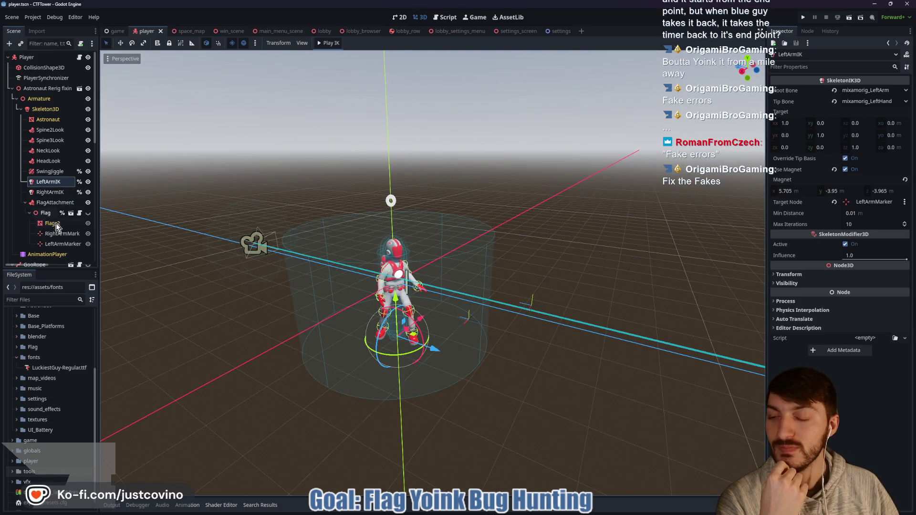
click(80, 213)
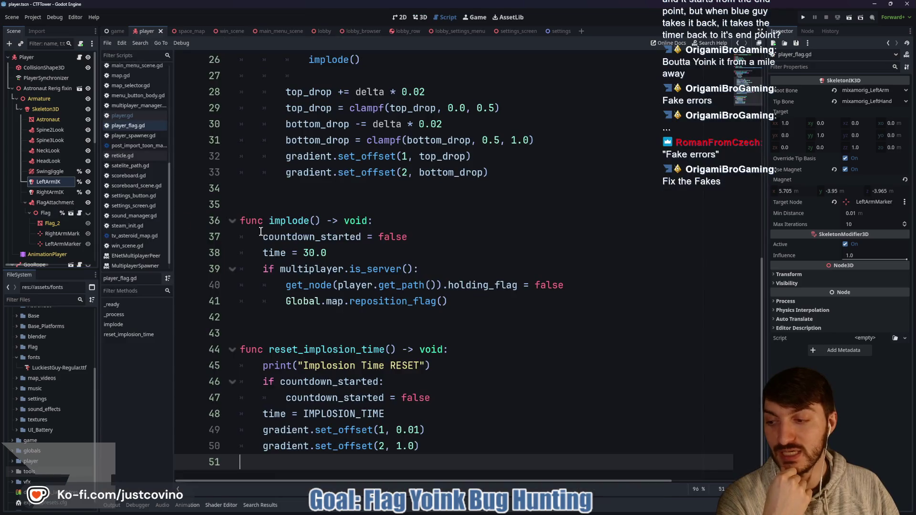
click(320, 333)
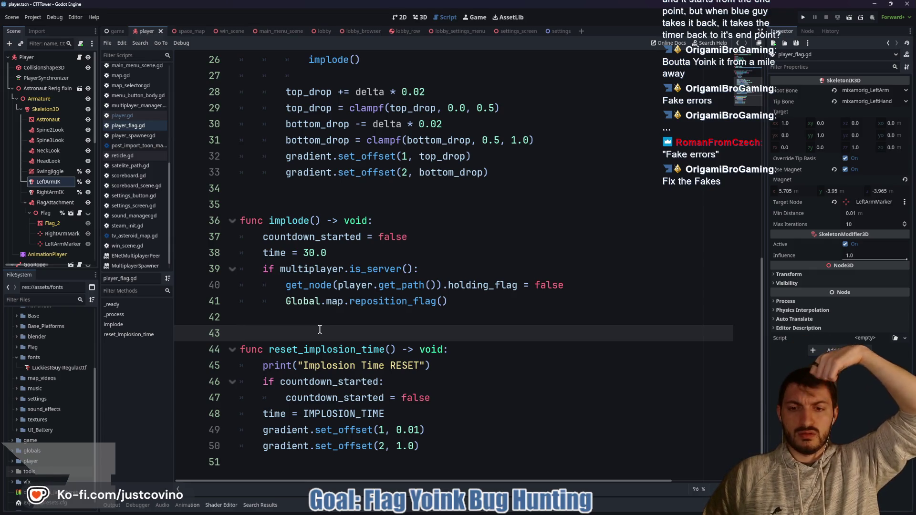
scroll(334, 296, up, 8)
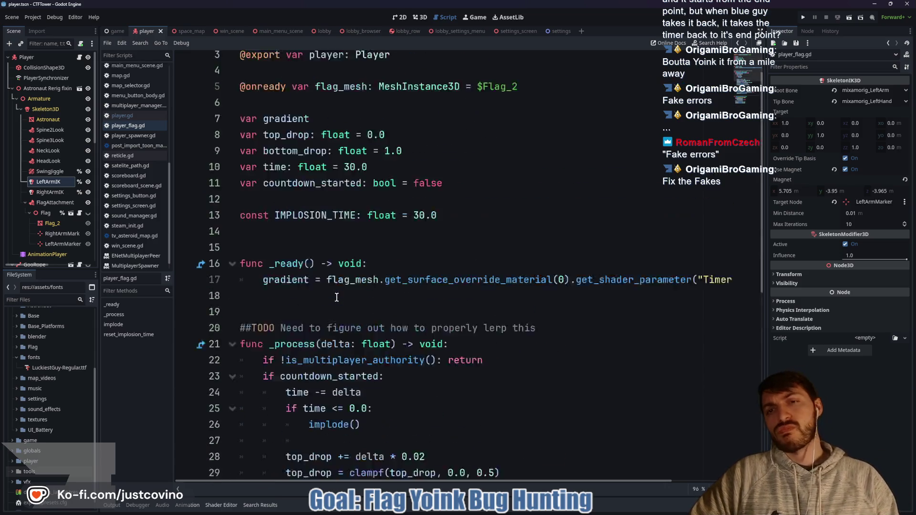
- Give countdown_started a setter that assigns countdown_started = value
click(457, 220)
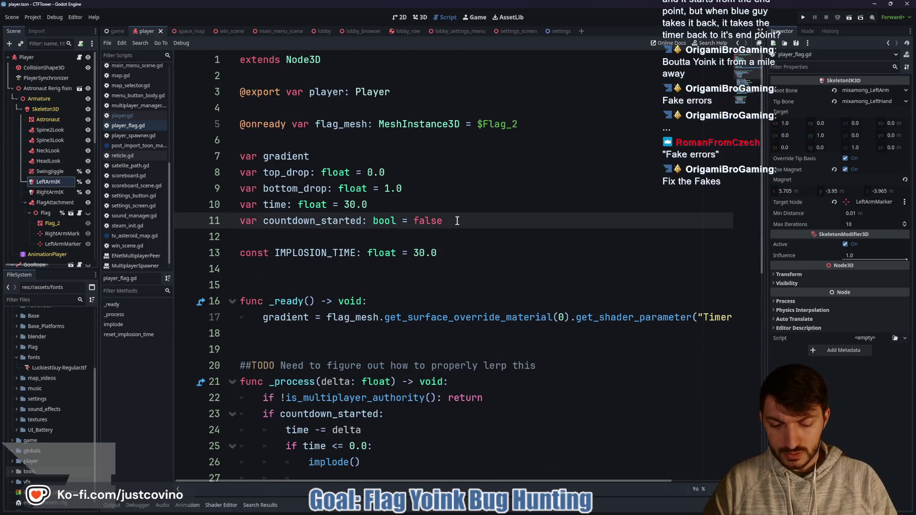
text(:)
key(Return)
text(set(value):)
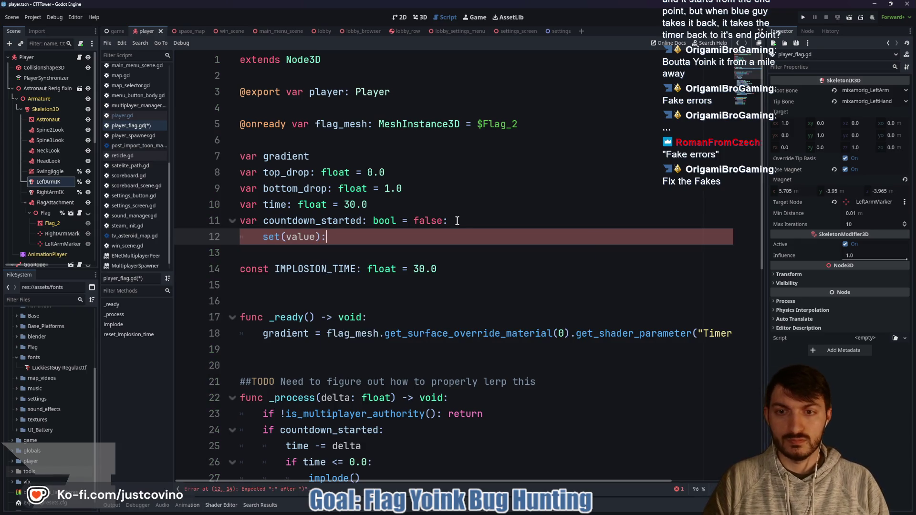
key(Return)
text(countdown_started = )
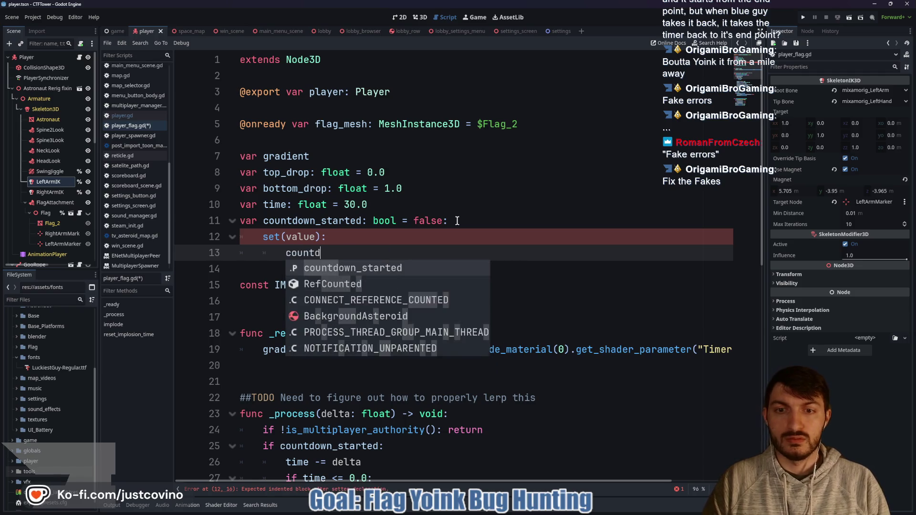
text(value)
key(Return)
- Make the setter print "Countdown Started = " followed by countdown_started, saving the script
text(print("Countdown =)
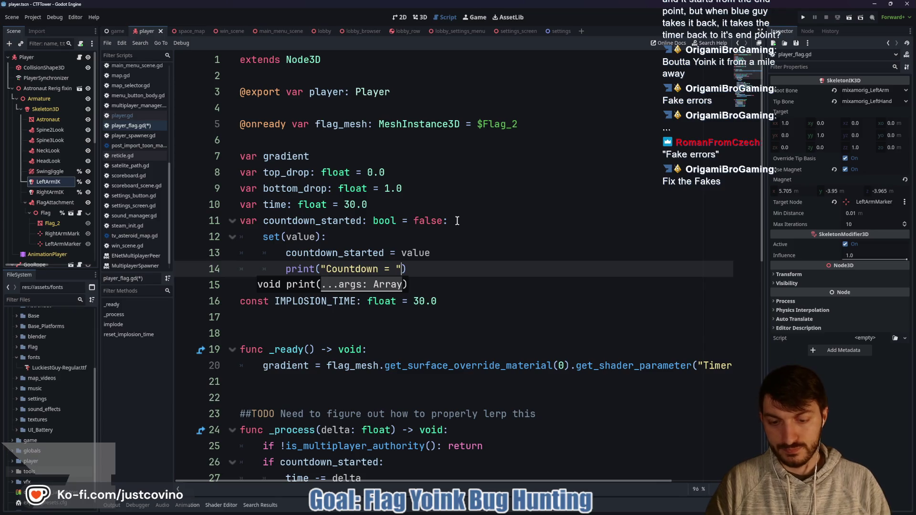
text(ount)
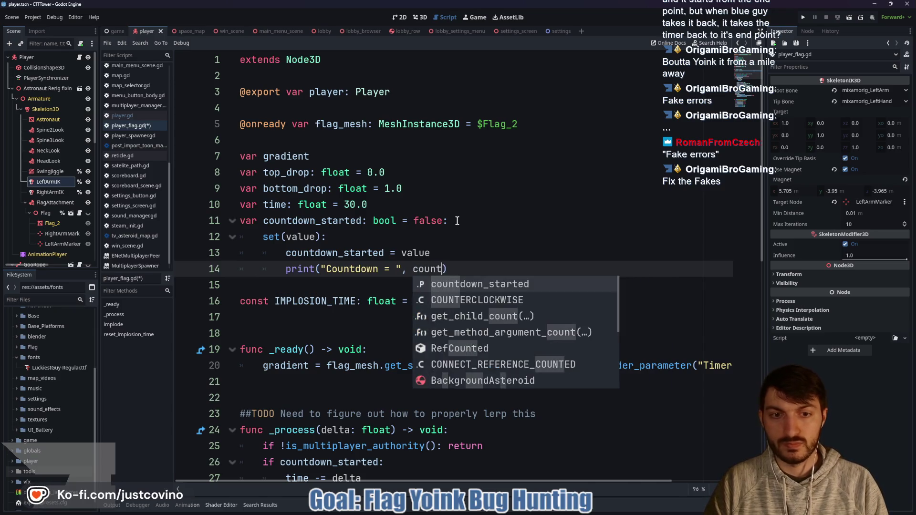
key(Return)
key(ctrl+s)
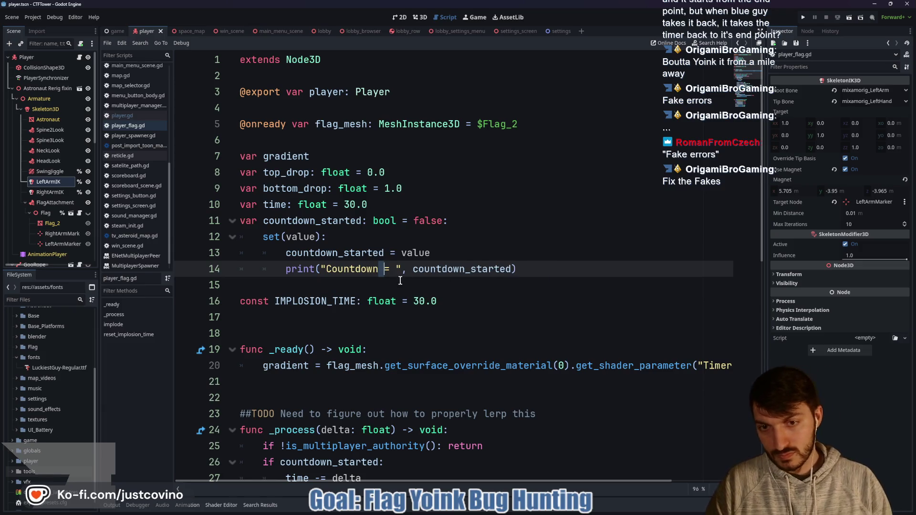
text(Started)
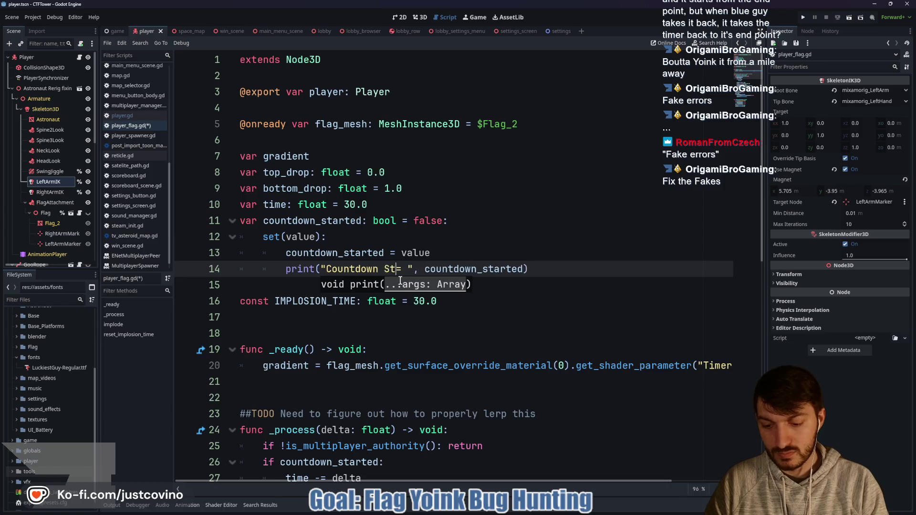
click(640, 269)
- Save player_flag.gd and highlight every use of flag_mesh
key(ctrl+s)
scroll(429, 288, down, 2)
scroll(396, 289, down, 2)
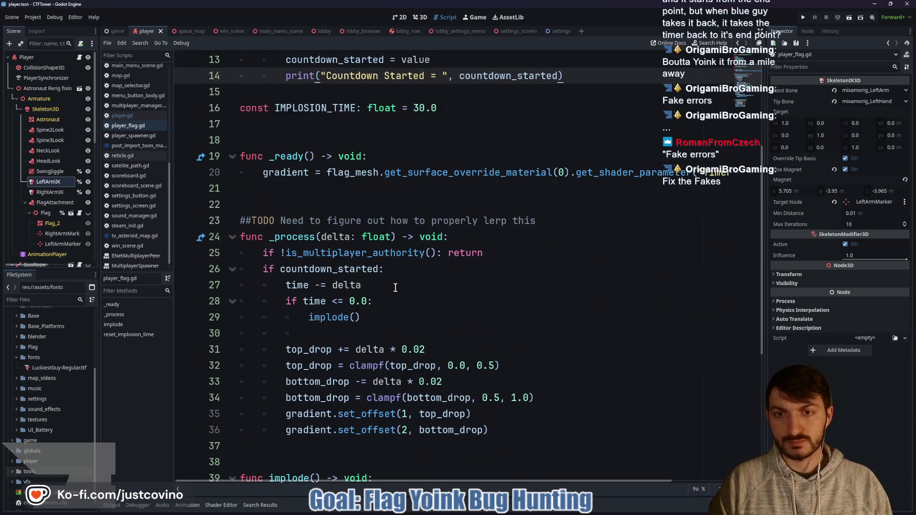
scroll(397, 253, down, 1)
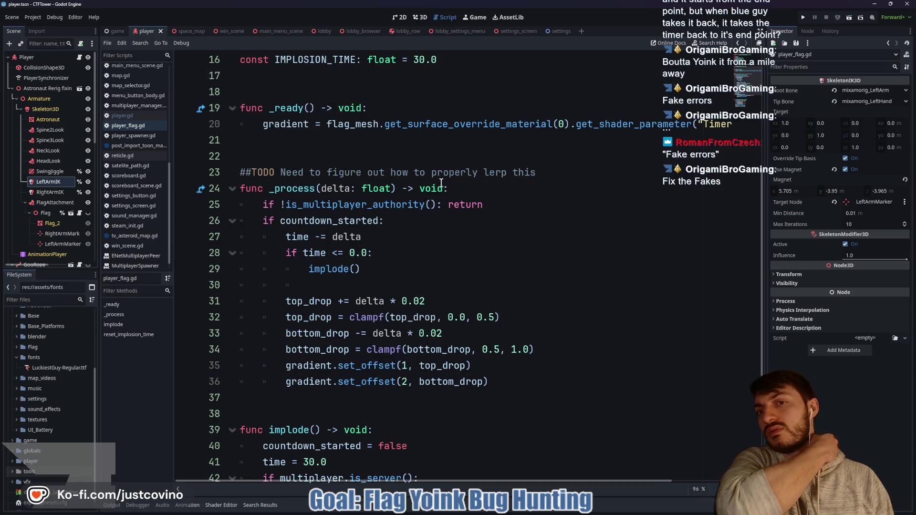
double_click(344, 126)
scroll(365, 136, up, 5)
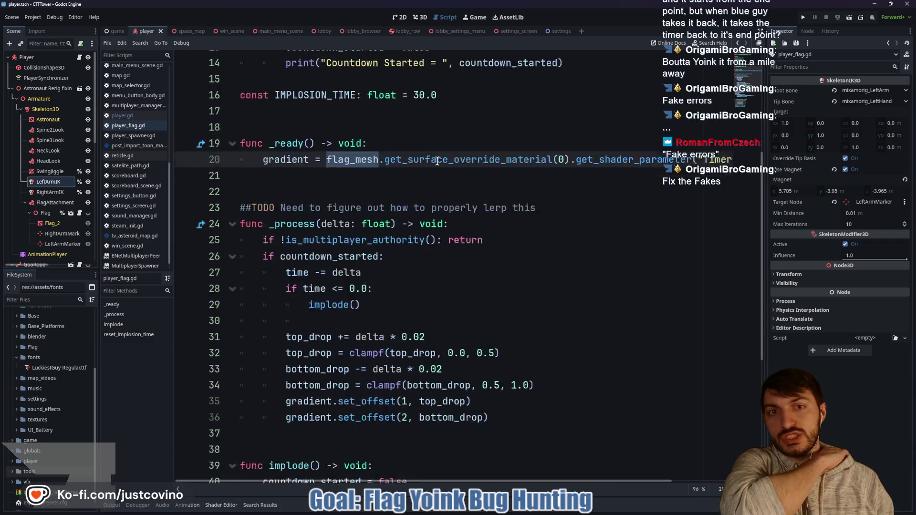
- Delete and restore the $Flag_2 path on line 5, save, then select the Flag_2 node
drag(518, 123, 481, 124)
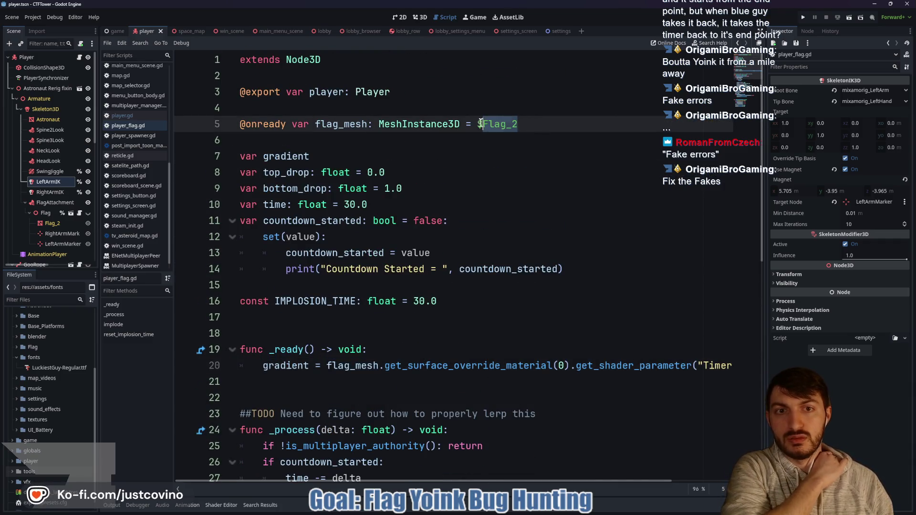
key(BackSpace)
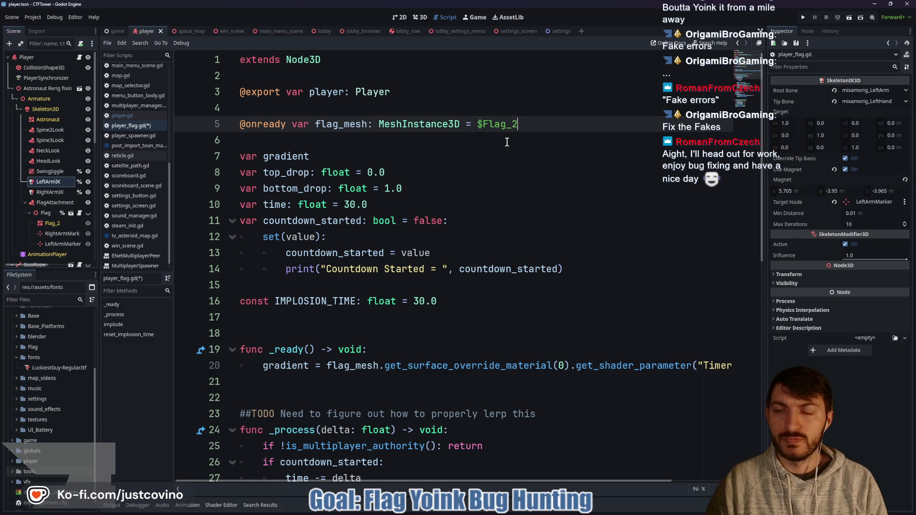
key(ctrl+s)
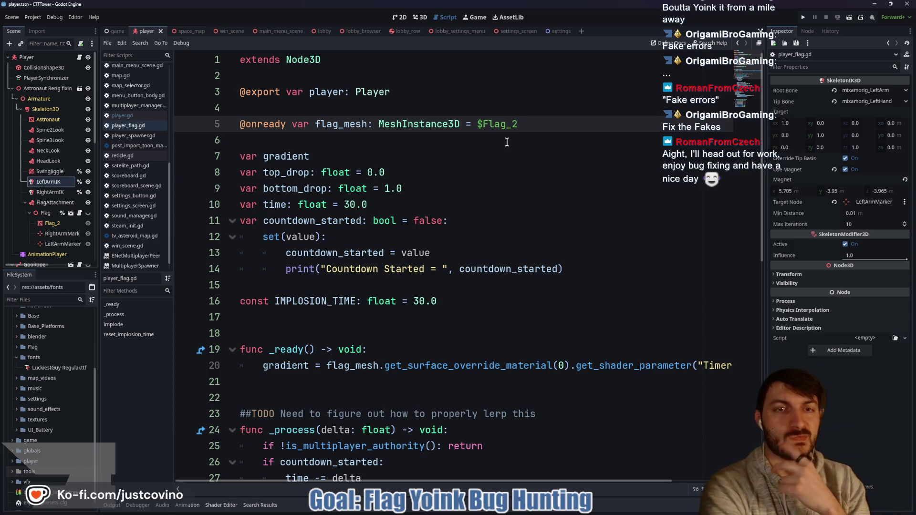
double_click(483, 122)
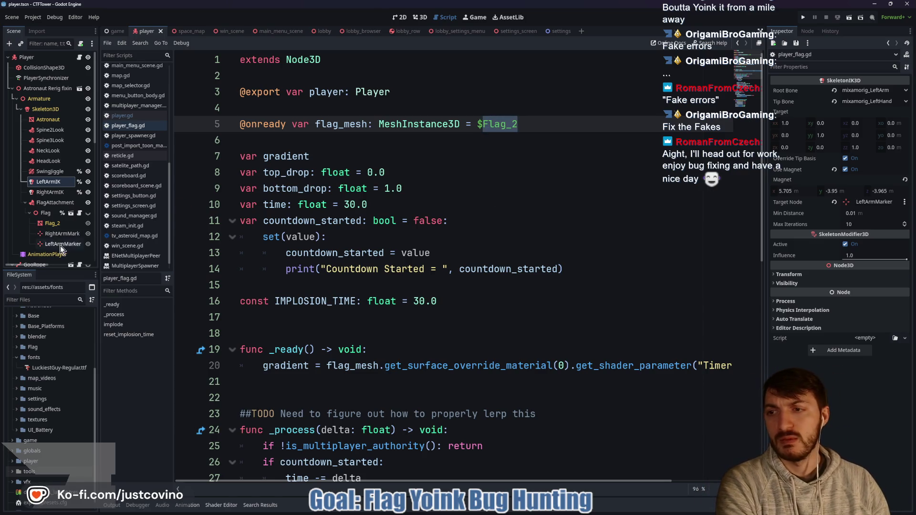
click(47, 226)
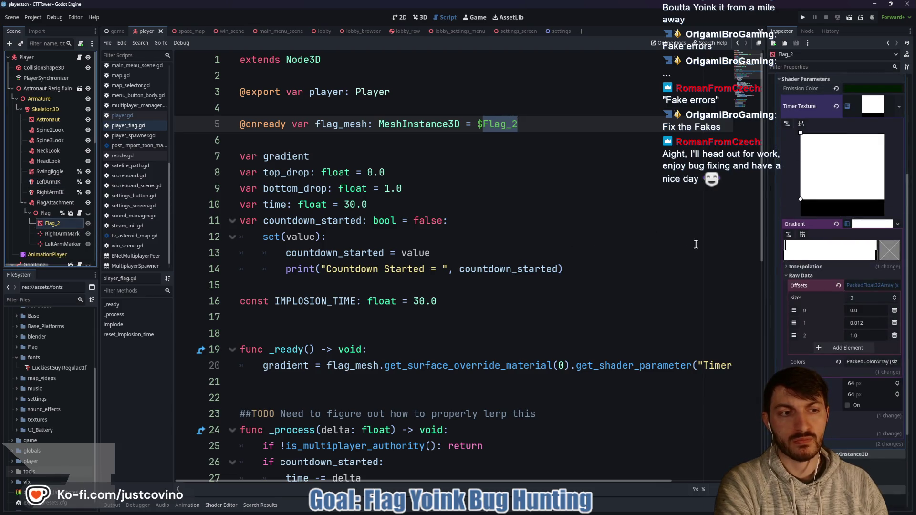
- In the 3D view, show the Flag_2 mesh on the astronaut, then hide it again
scroll(494, 303, down, 1)
scroll(494, 301, down, 5)
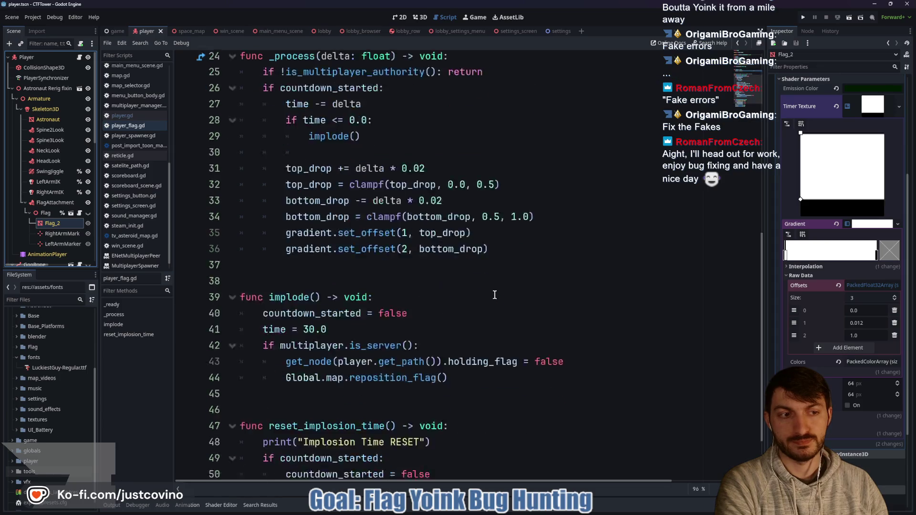
click(423, 18)
click(87, 213)
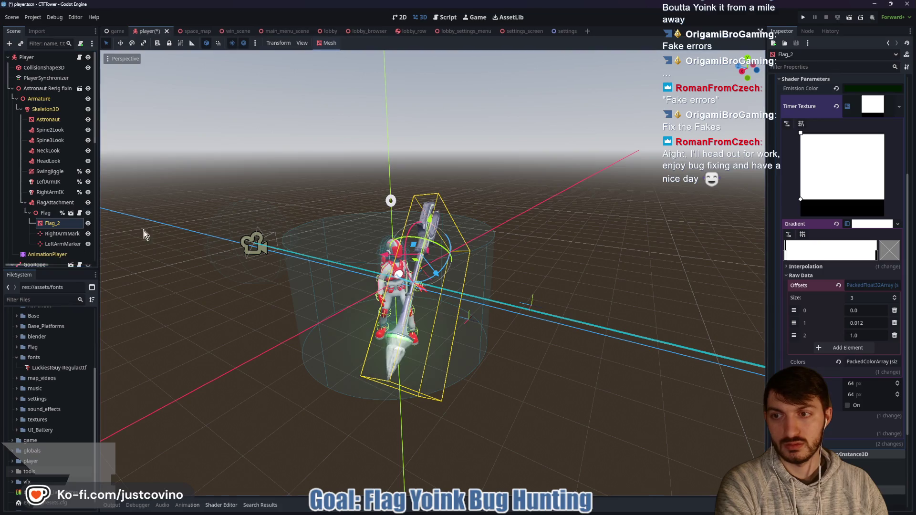
mouse_move(479, 311)
mouse_down()
mouse_move(632, 300)
mouse_move(663, 288)
mouse_move(525, 310)
mouse_up()
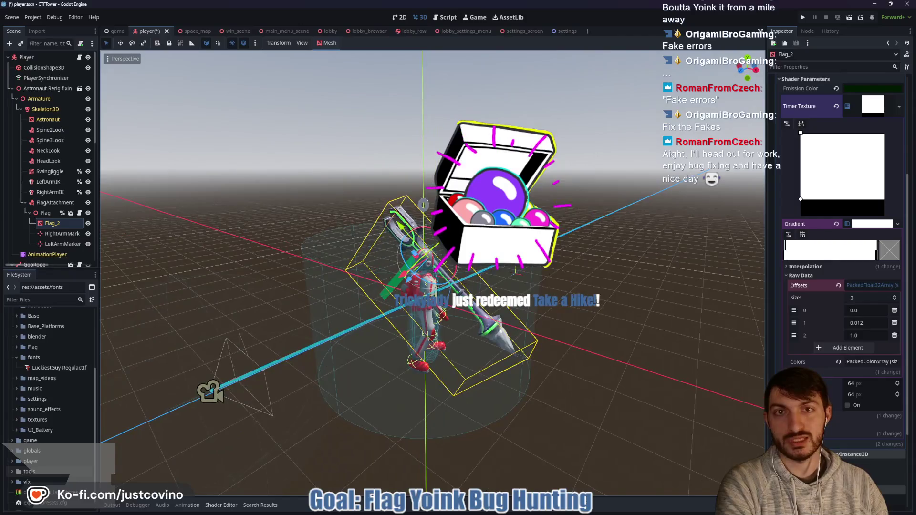
click(88, 224)
drag(477, 248, 430, 239)
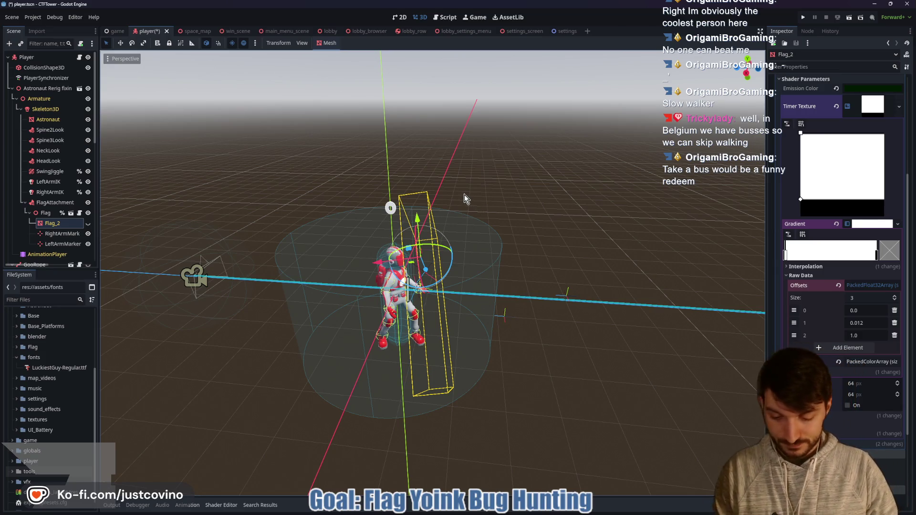
- Save player.tscn with Flag_2 left hidden
key(ctrl+s)
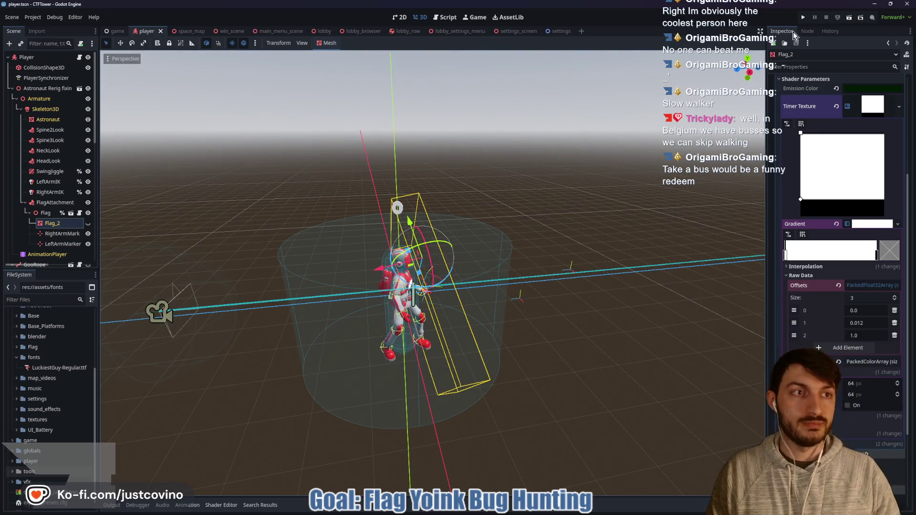
- Run two game instances side by side and host a private lobby from the first
click(803, 18)
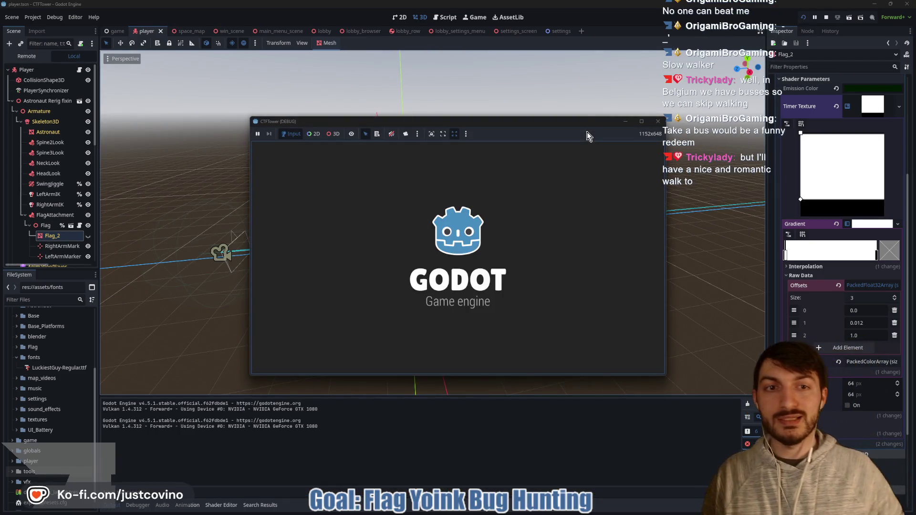
drag(554, 120, 313, 129)
drag(481, 138, 665, 136)
click(115, 233)
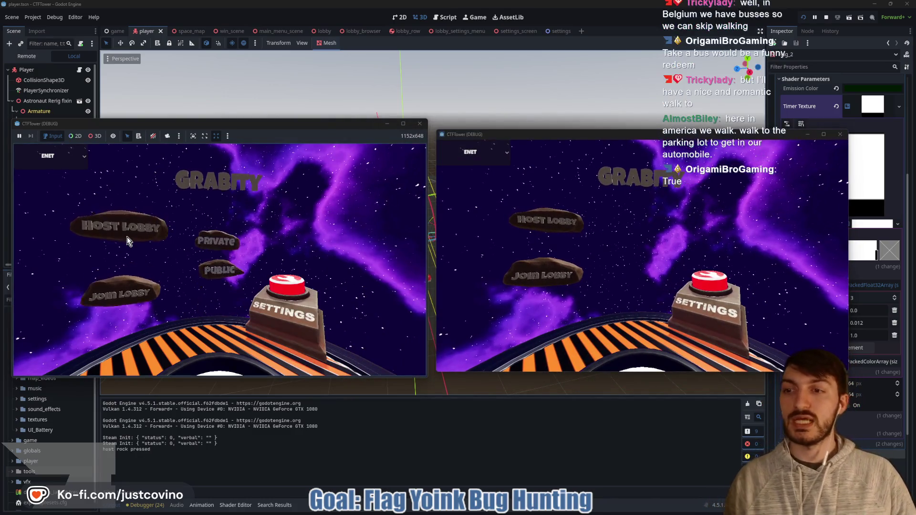
click(204, 197)
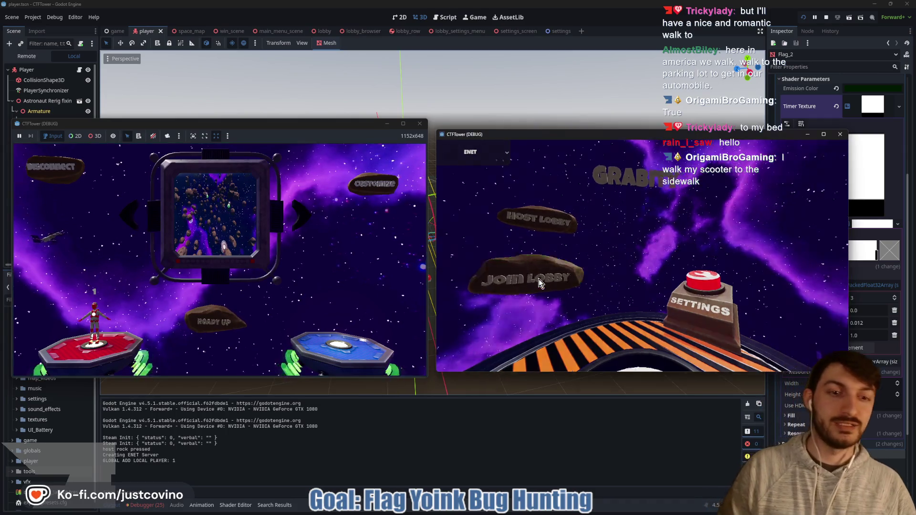
- Join the lobby from the second window, ready up both players and start the match
click(539, 279)
click(619, 218)
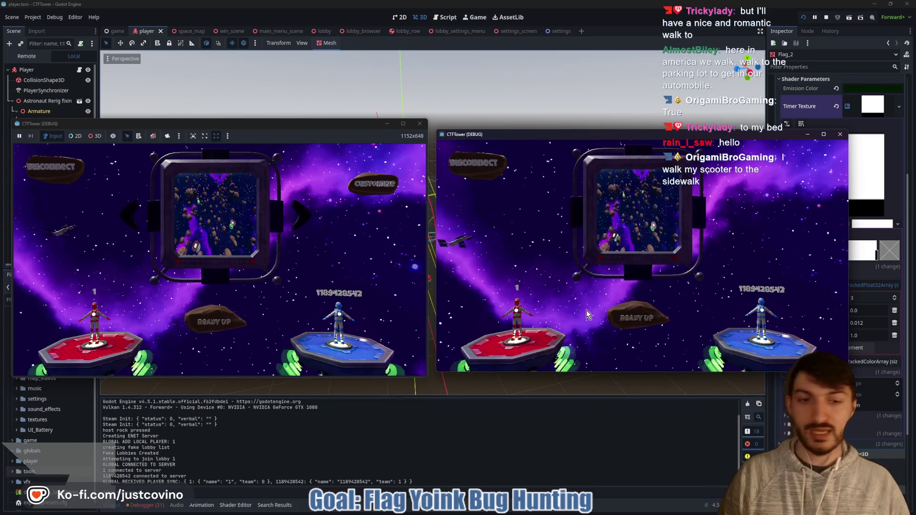
click(637, 317)
click(219, 316)
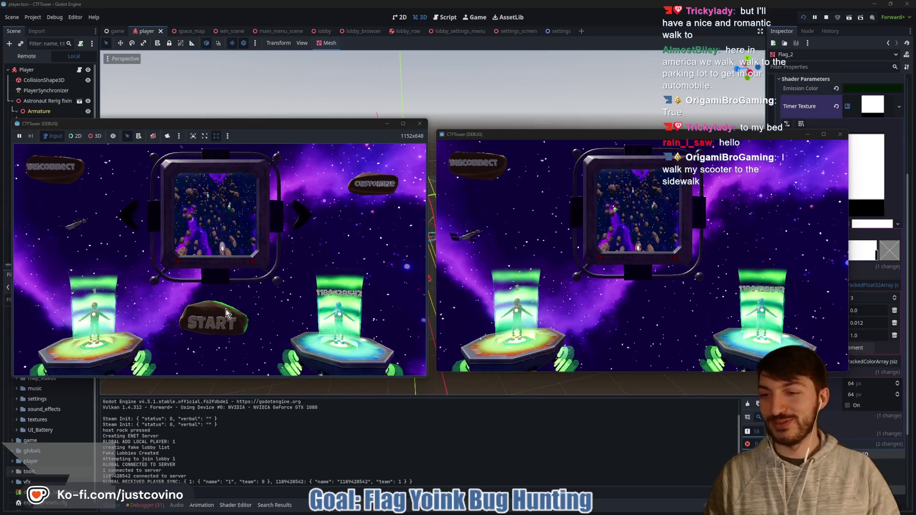
click(220, 313)
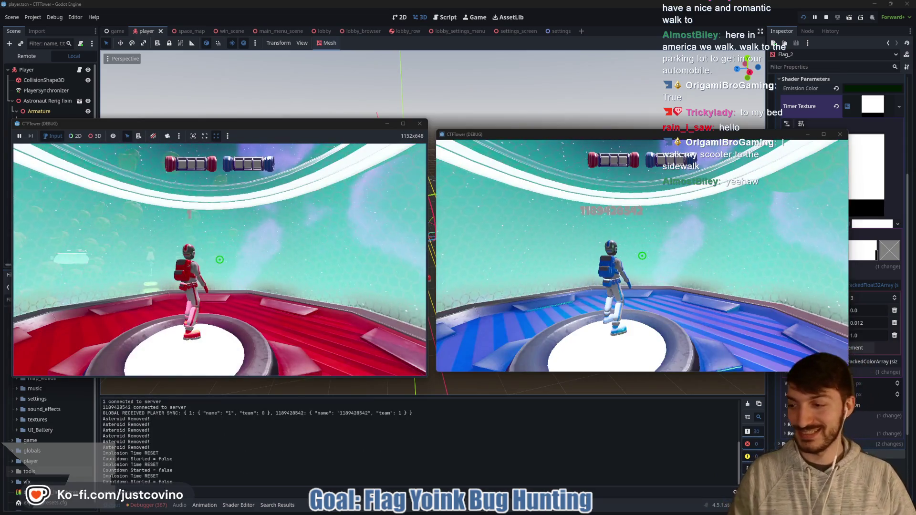
- Fly the red astronaut through the asteroids with grapples and run across the platforms
key(super)
click(438, 265)
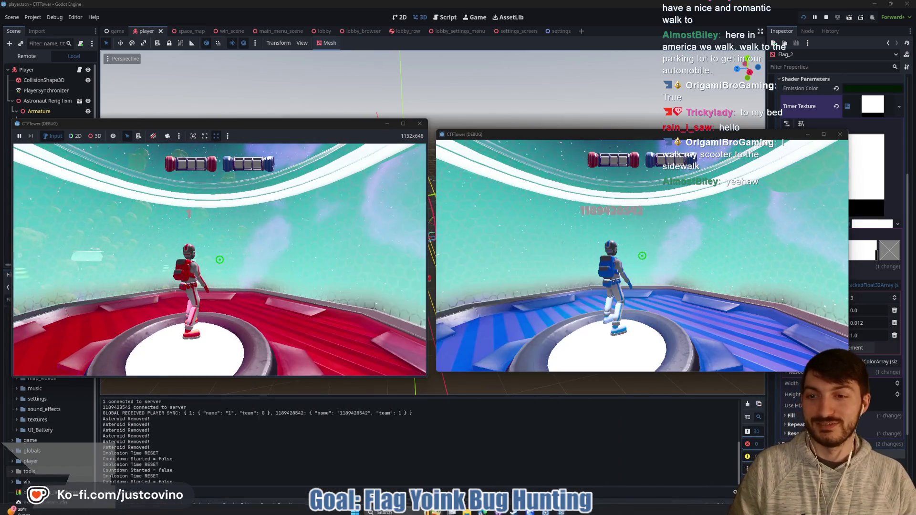
key(w)
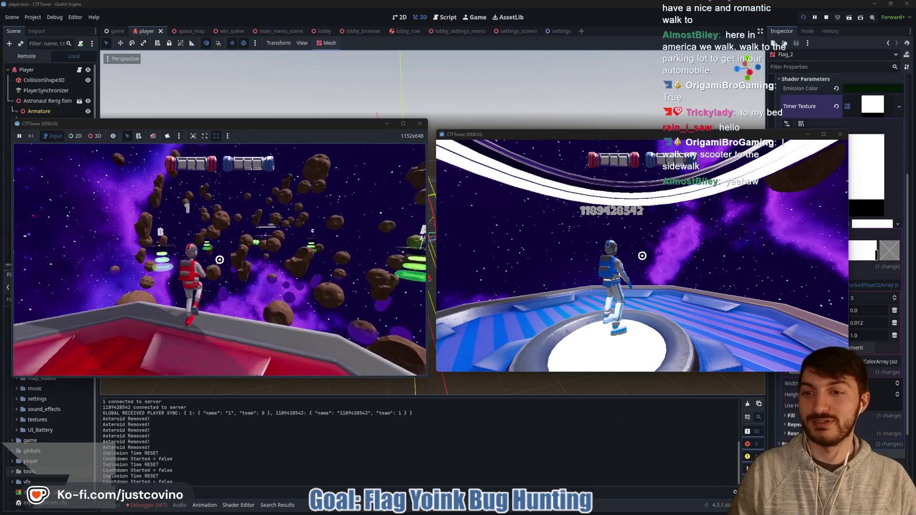
key(space)
click(219, 260)
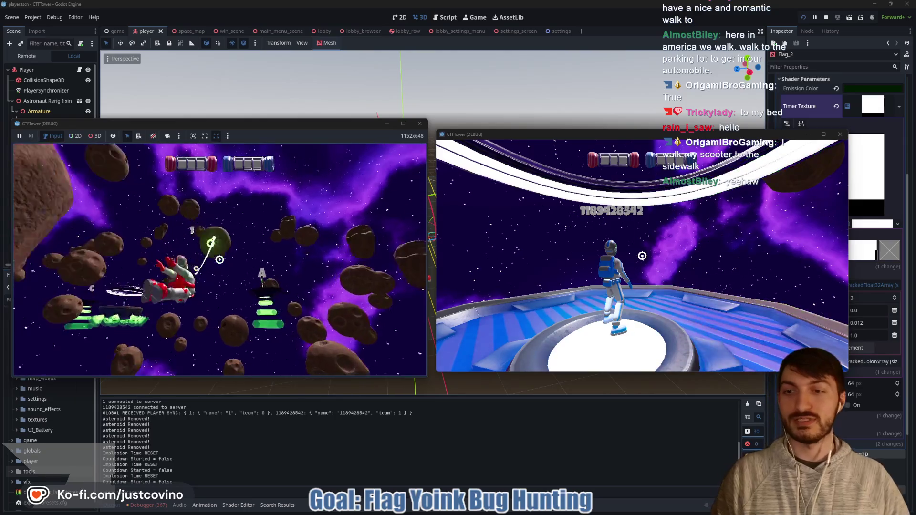
click(220, 259)
key(w)
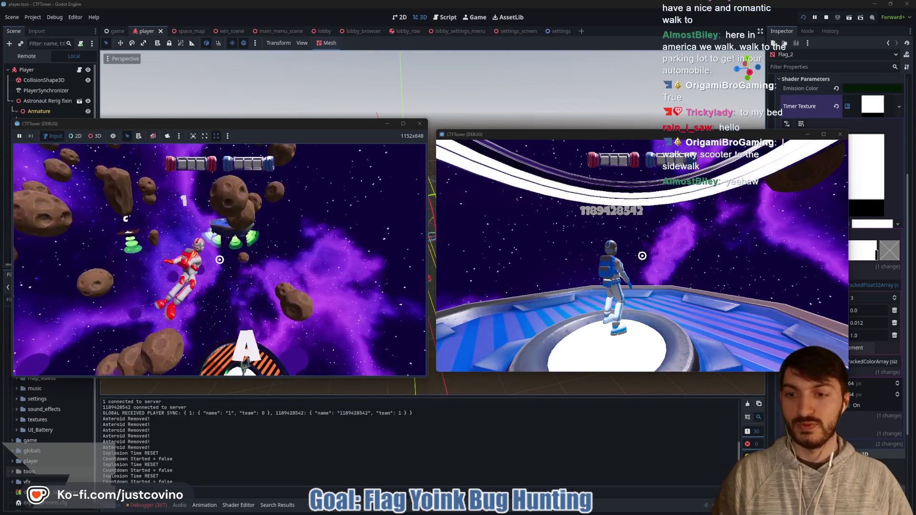
key(w)
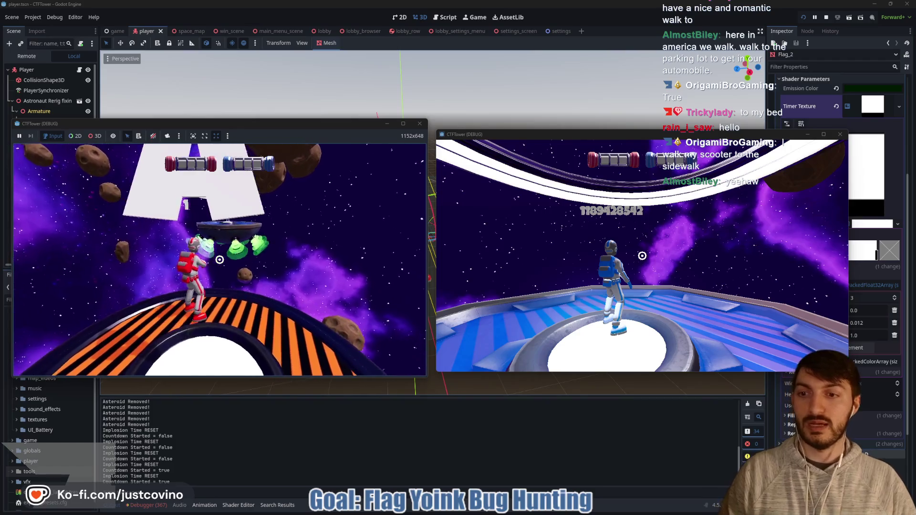
key(w)
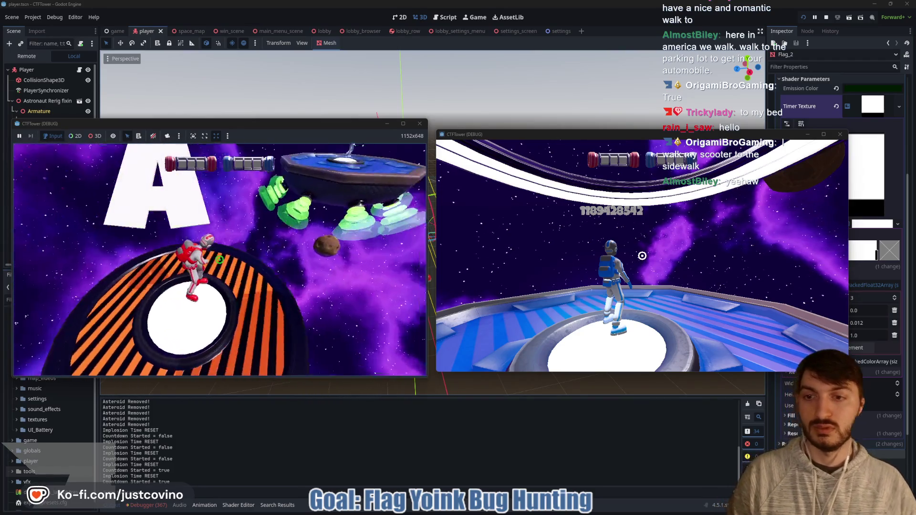
key(w)
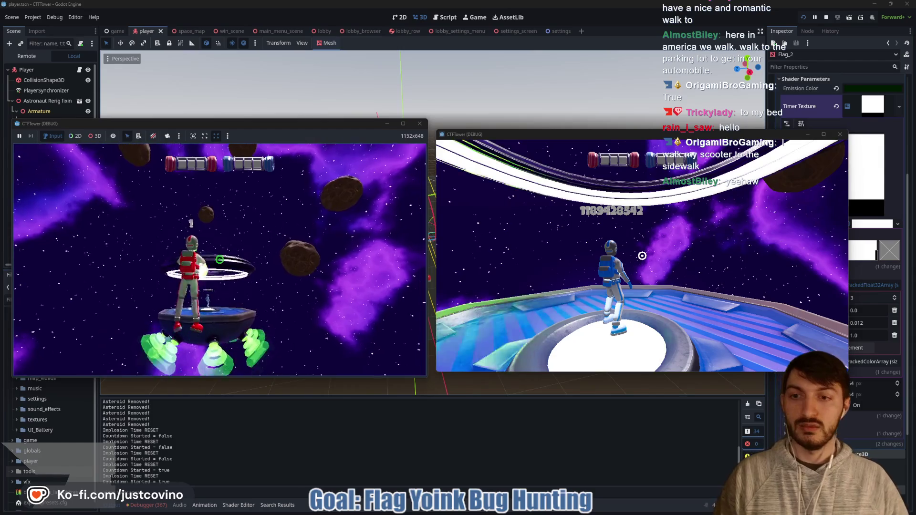
key(w)
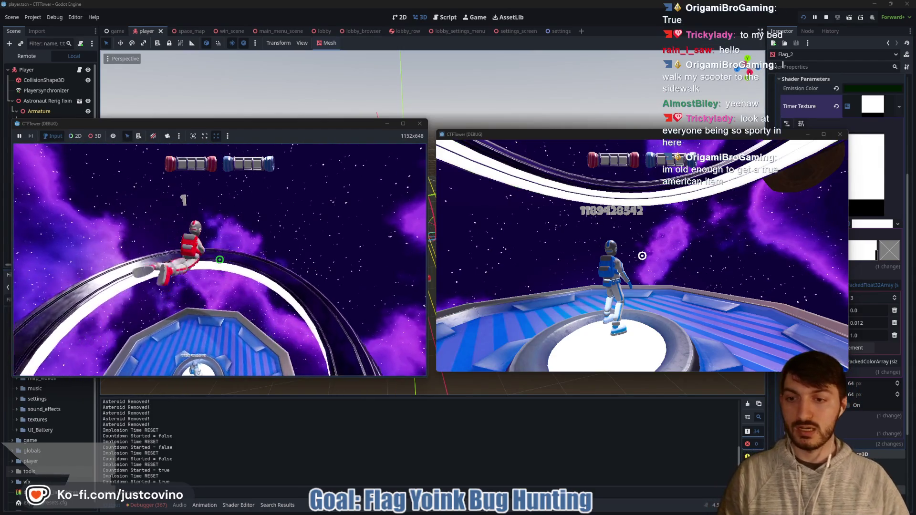
key(w)
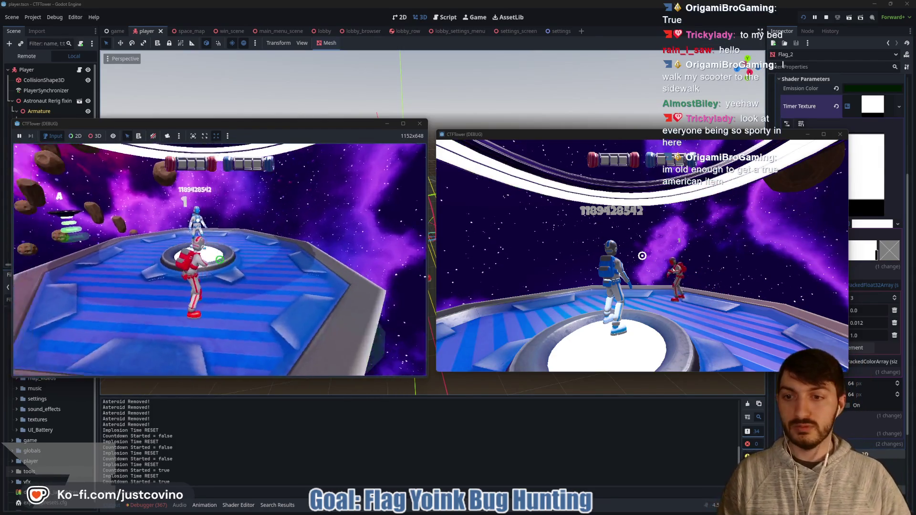
- Walk the blue astronaut briefly, close the second game window and stop the project
click(371, 508)
key(w)
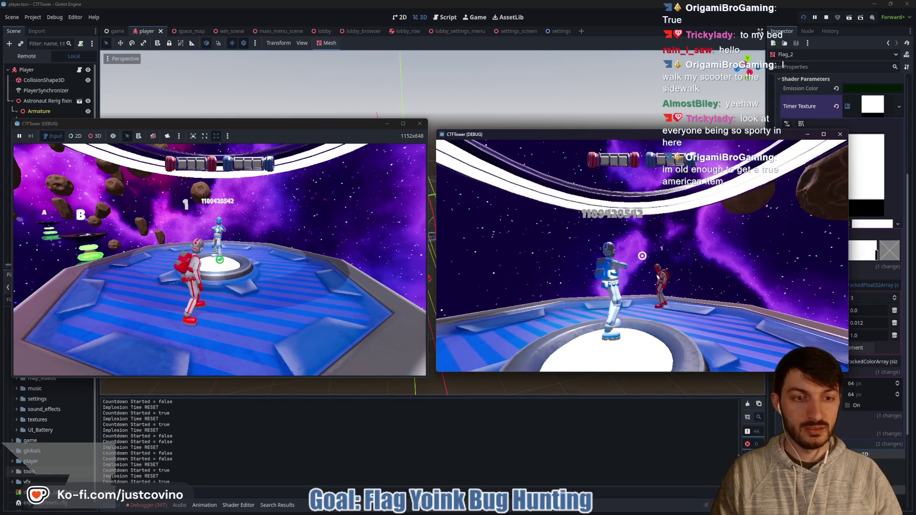
key(w)
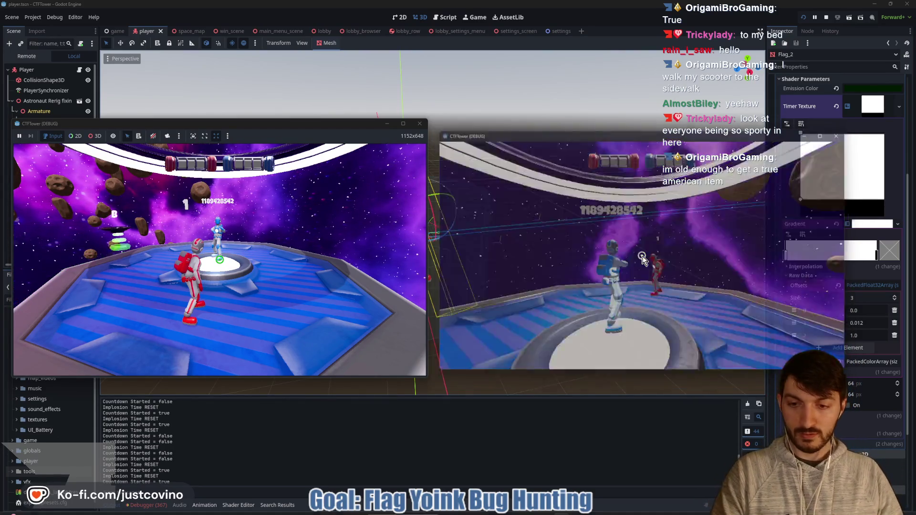
key(alt+F4)
click(826, 18)
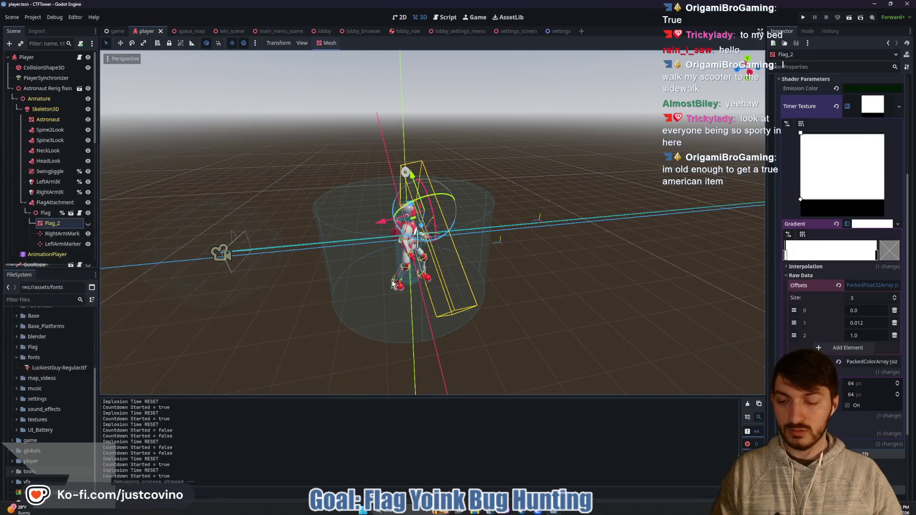
- Toggle the Flag and Flag_2 visibility eye icons, save the player scene, and run the game
click(88, 224)
click(88, 214)
key(ctrl+s)
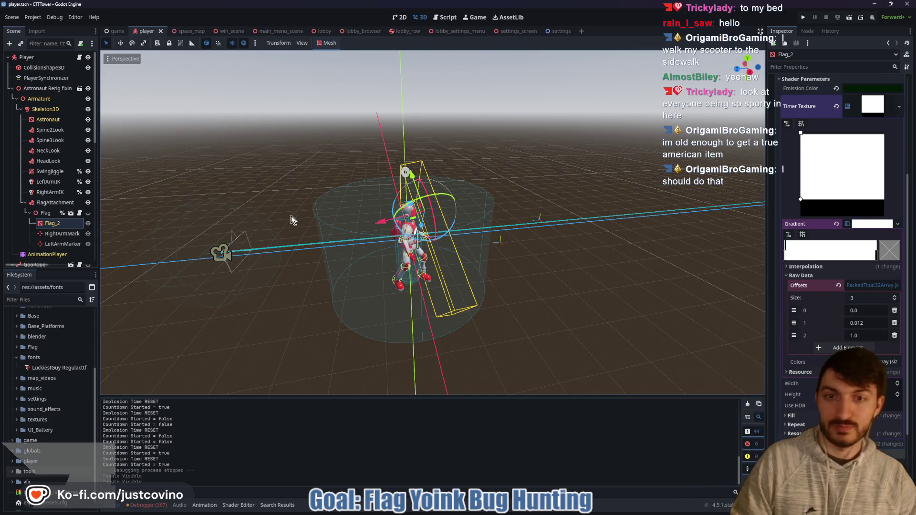
key(ctrl+s)
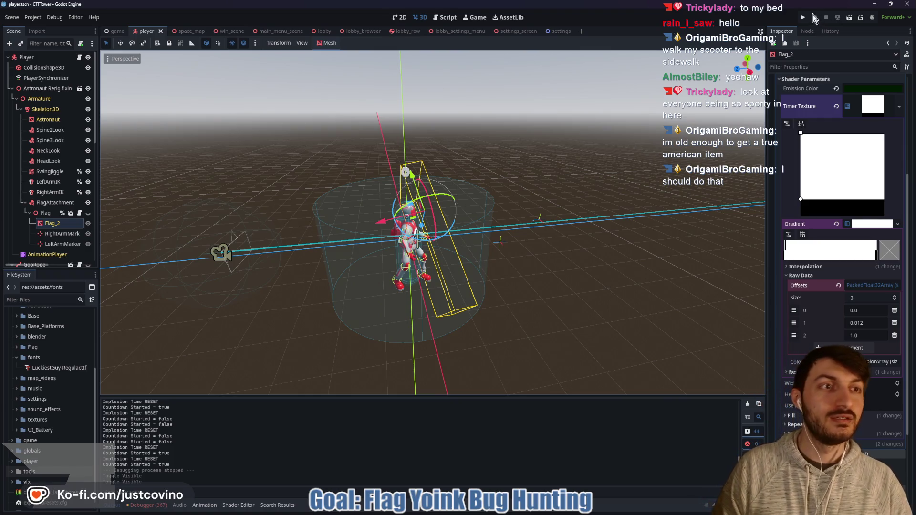
click(805, 17)
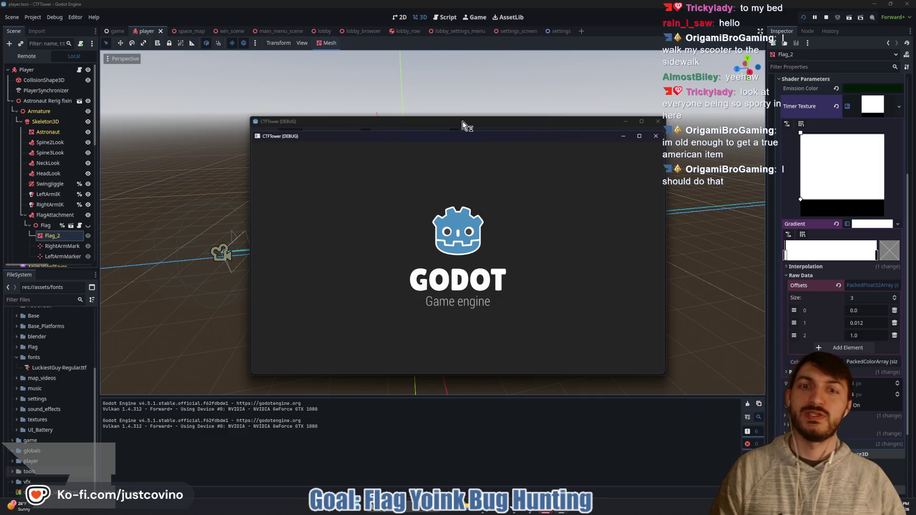
- Host a lobby in the left game window, join it from the right, then ready up and start
drag(463, 121, 234, 125)
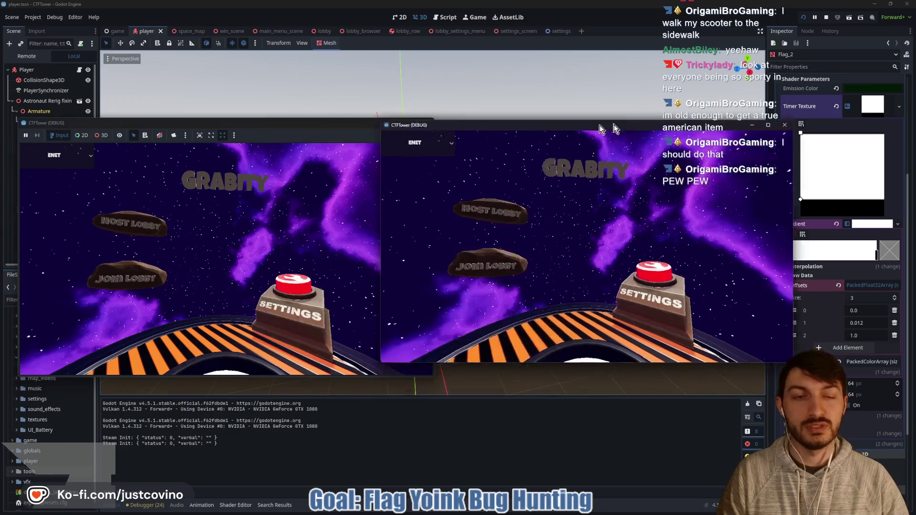
click(139, 220)
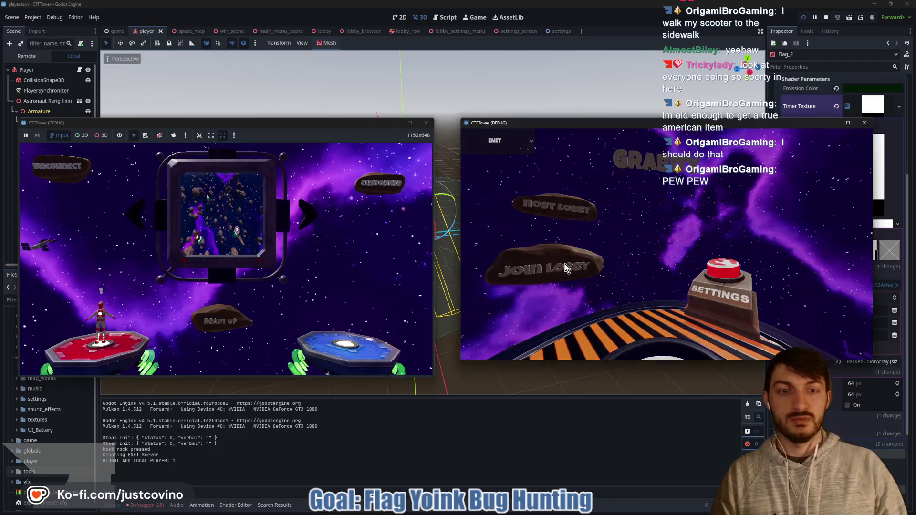
click(565, 264)
click(583, 253)
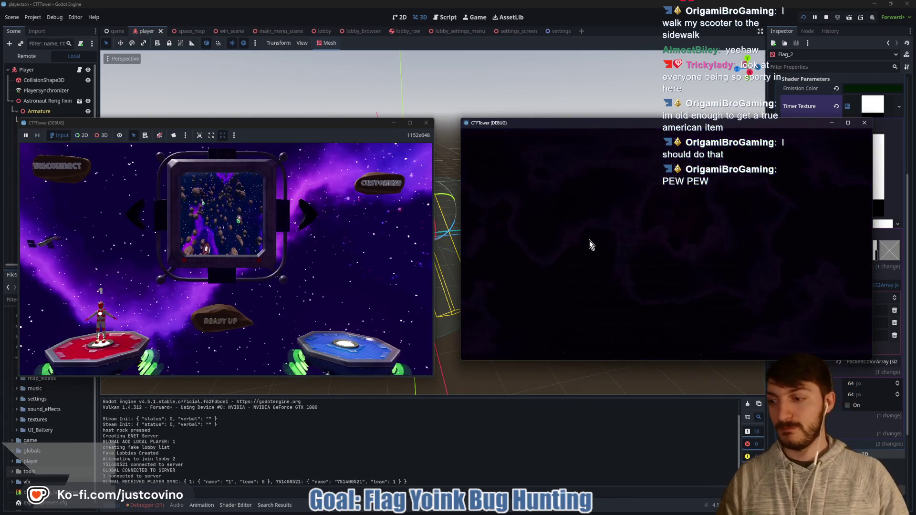
click(225, 309)
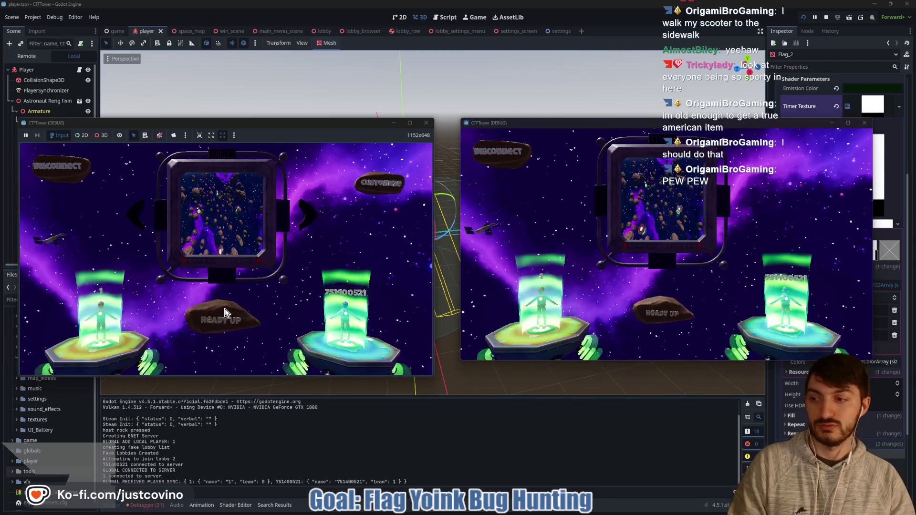
click(225, 308)
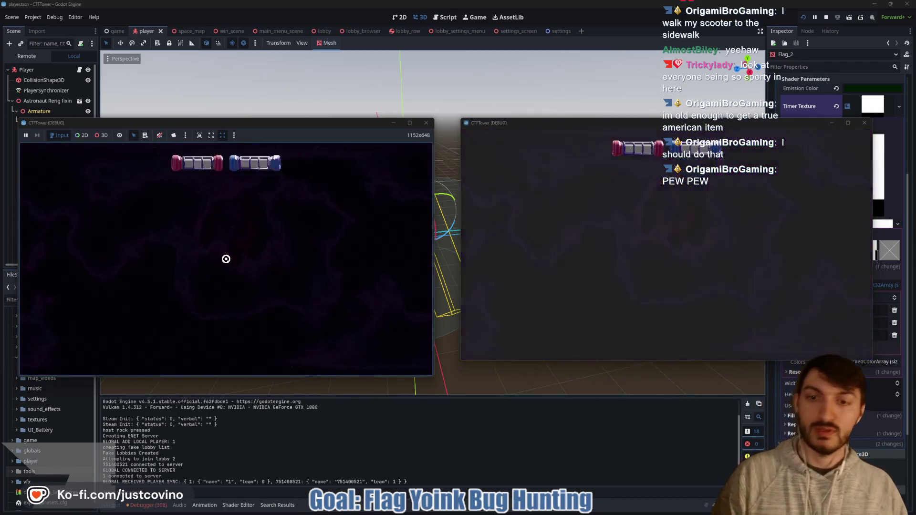
key(super)
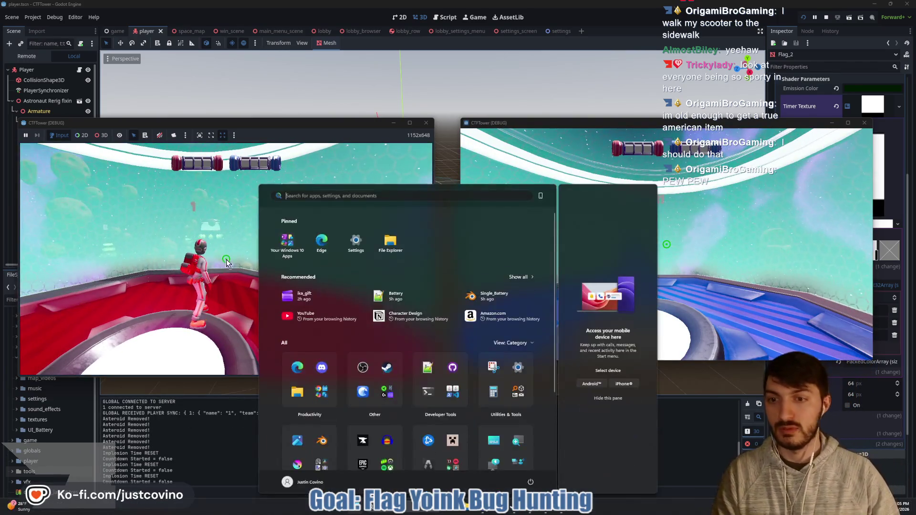
- Fly the red player off the base and grapple across the green pedestals onto an asteroid
key(super)
key(space)
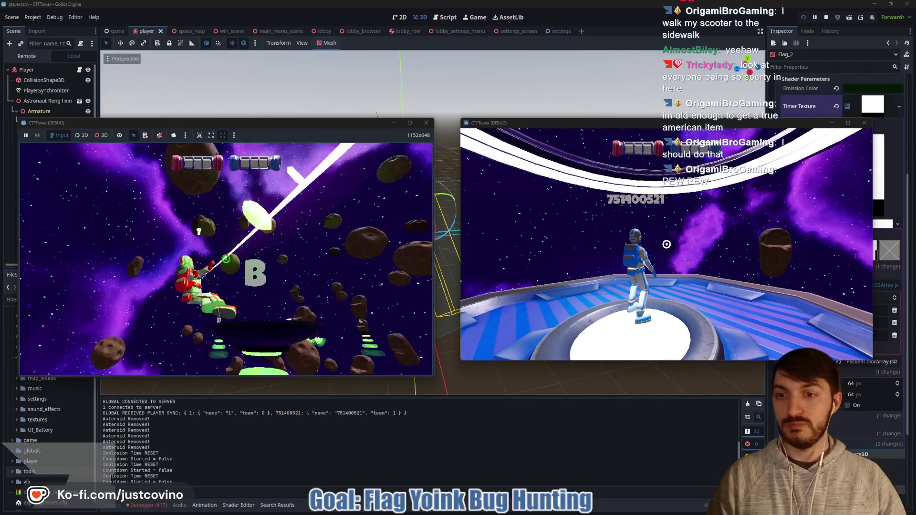
click(226, 259)
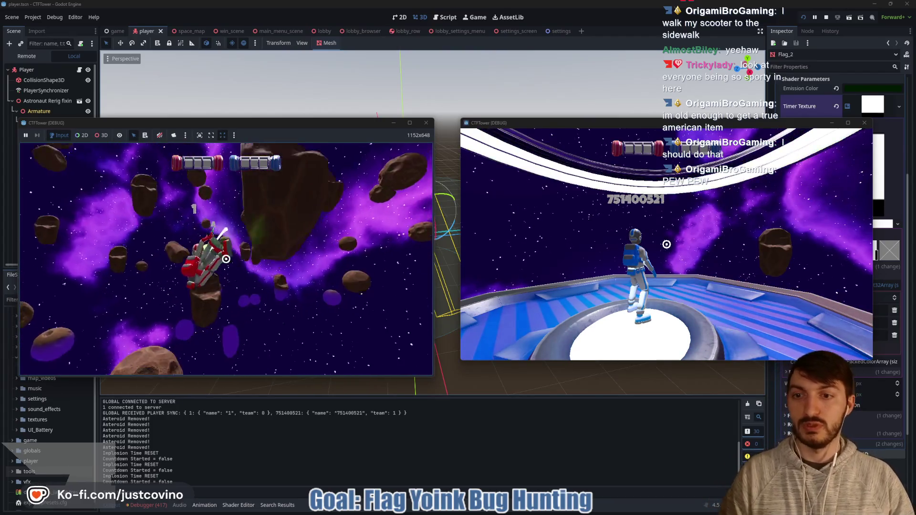
click(226, 260)
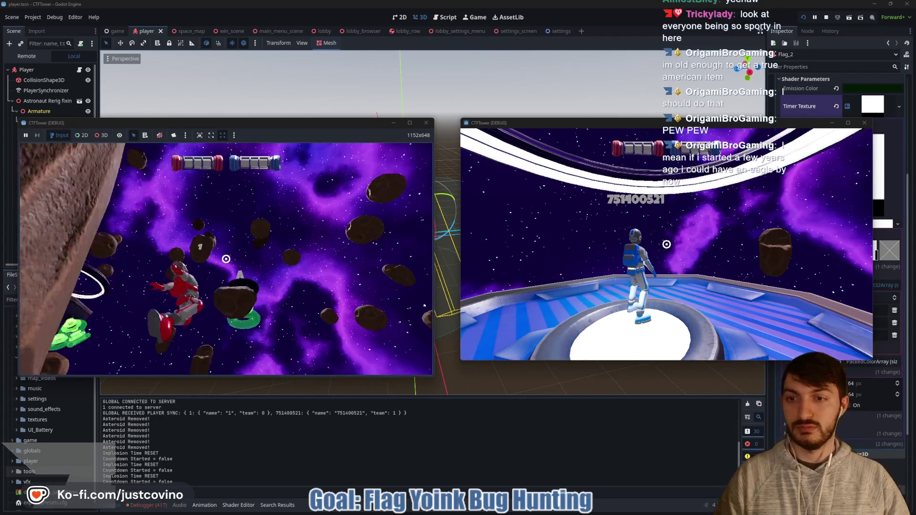
click(226, 259)
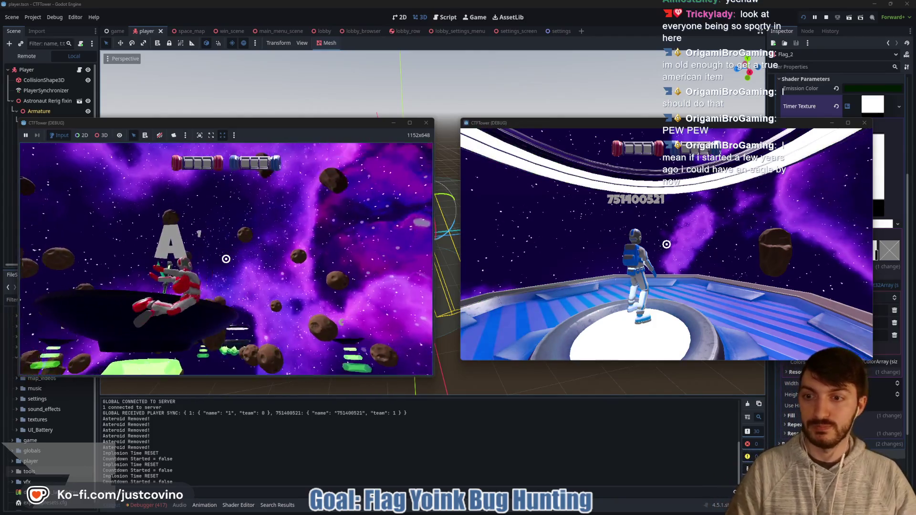
click(226, 259)
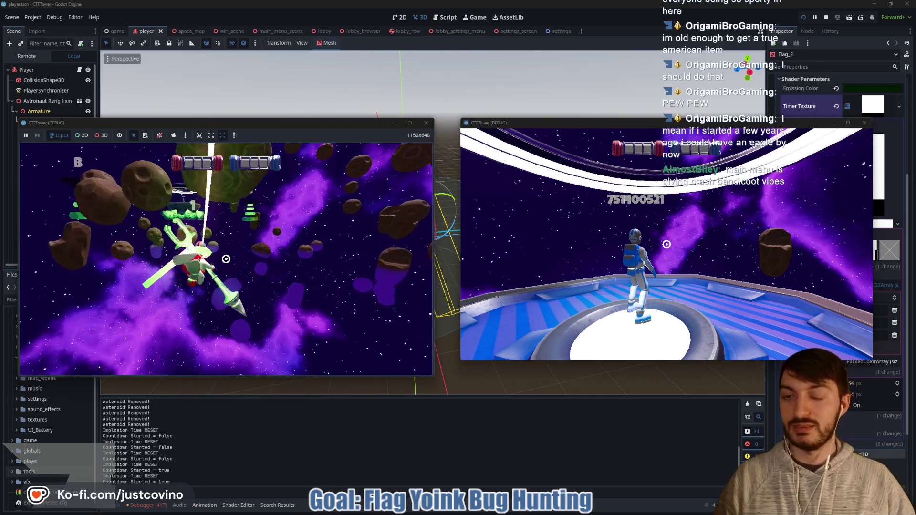
click(226, 259)
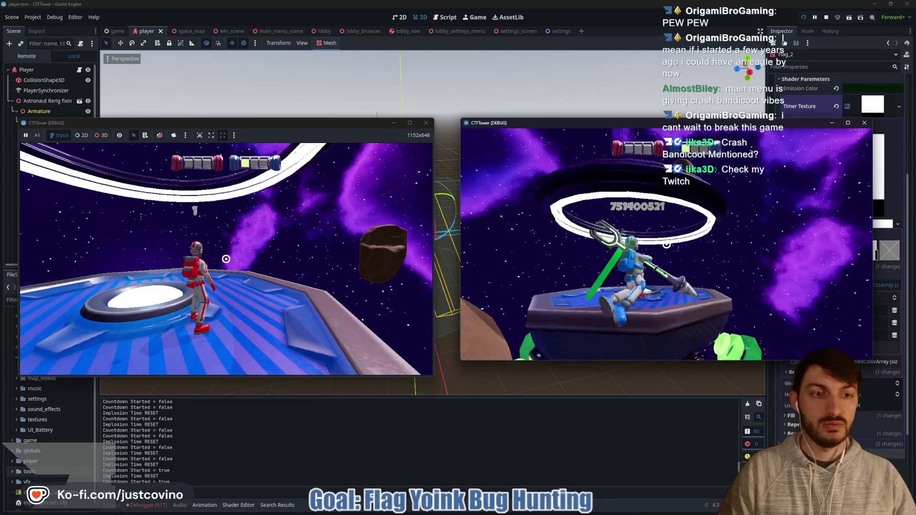
- Walk the blue astronaut to the red player's platform, then stop the game with F8
key(w)
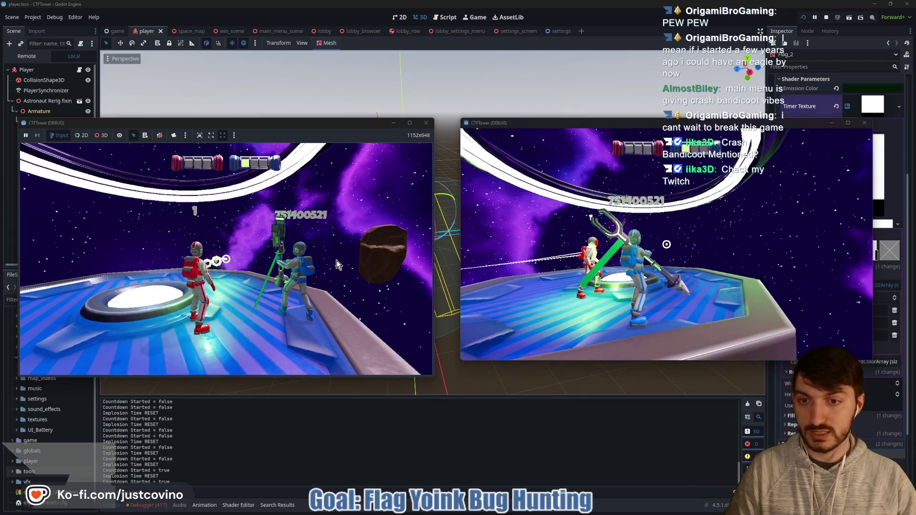
click(336, 266)
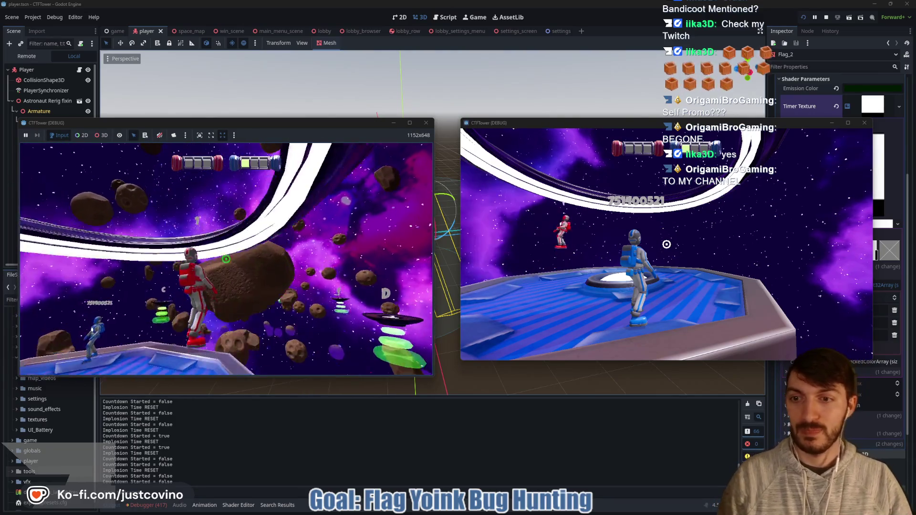
key(F8)
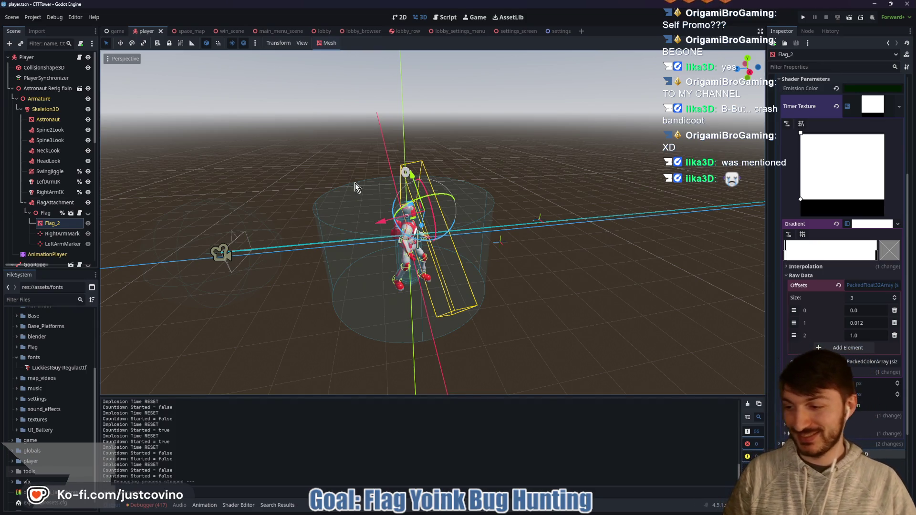
drag(552, 169, 491, 162)
- Save the player scene, rerun the game, and move the first game window to the left
key(ctrl+s)
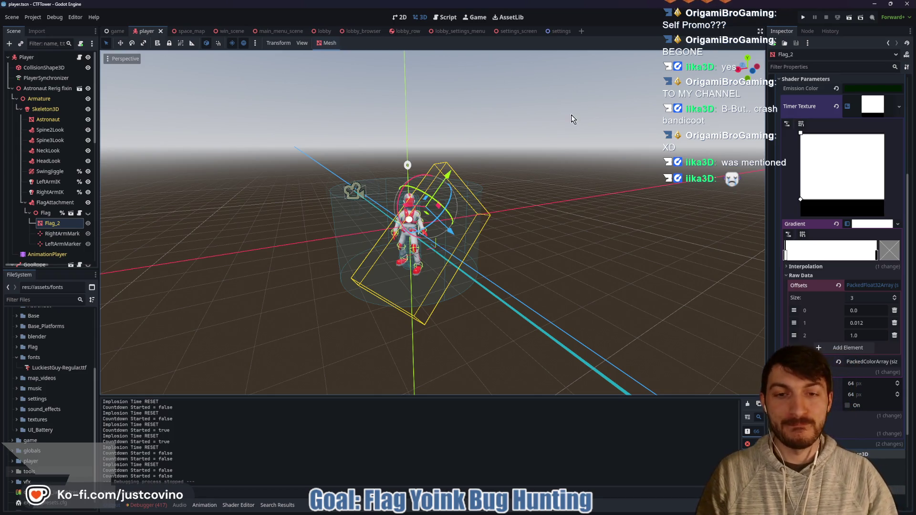
click(802, 18)
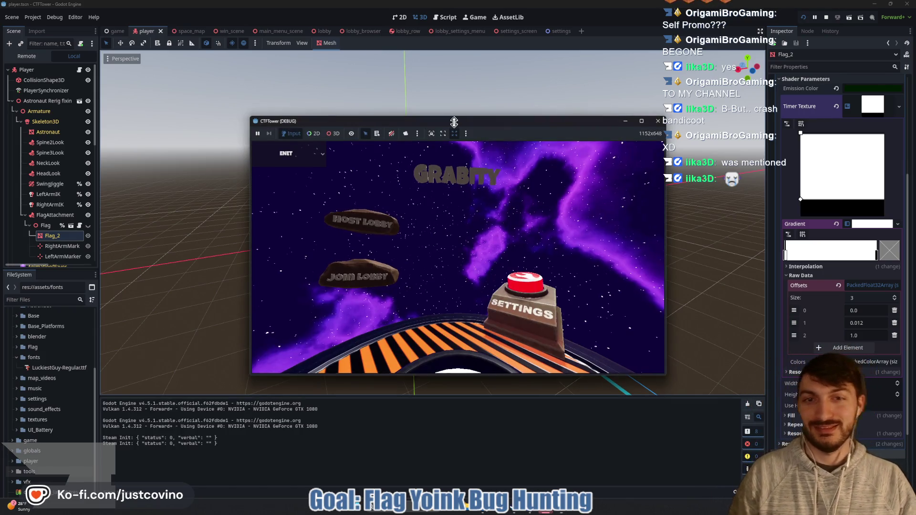
mouse_move(476, 123)
mouse_down()
mouse_move(242, 112)
mouse_move(260, 110)
mouse_move(253, 107)
mouse_up()
- Host a private lobby in the left window, join it from the right, ready up and start
drag(496, 134, 681, 105)
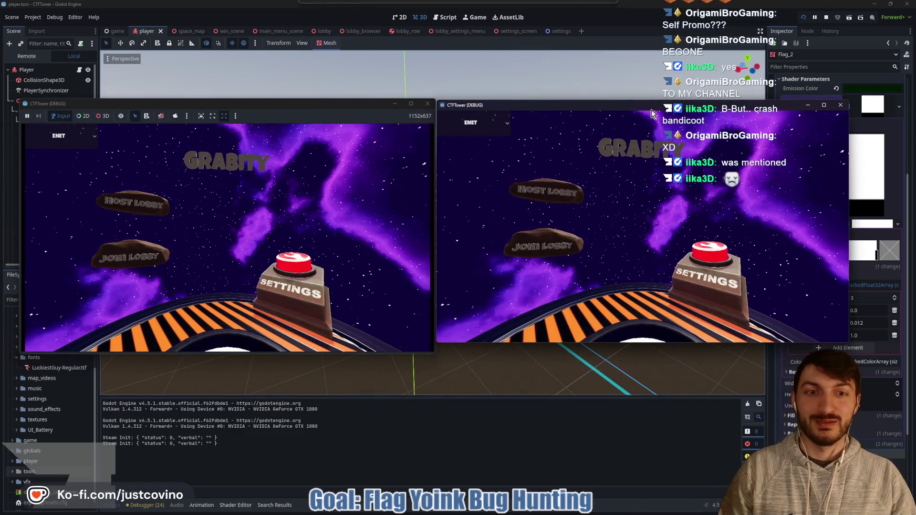
click(139, 209)
click(208, 187)
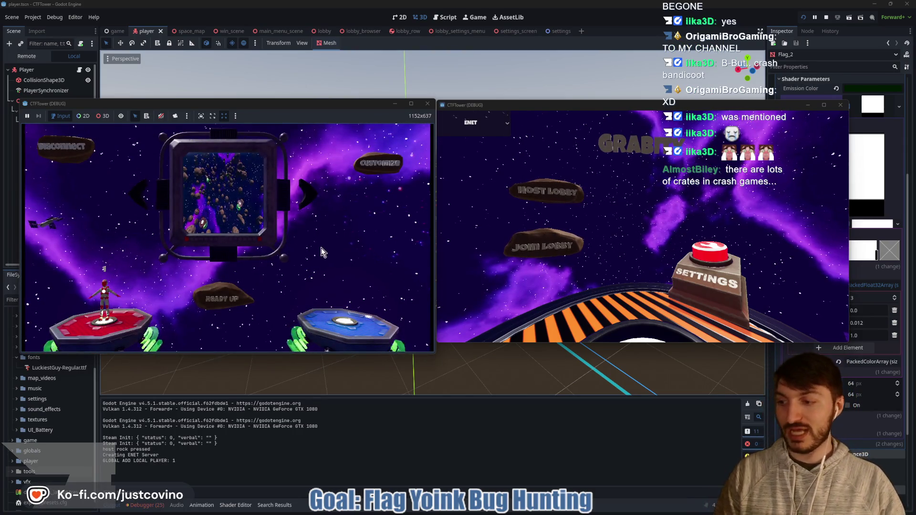
click(568, 248)
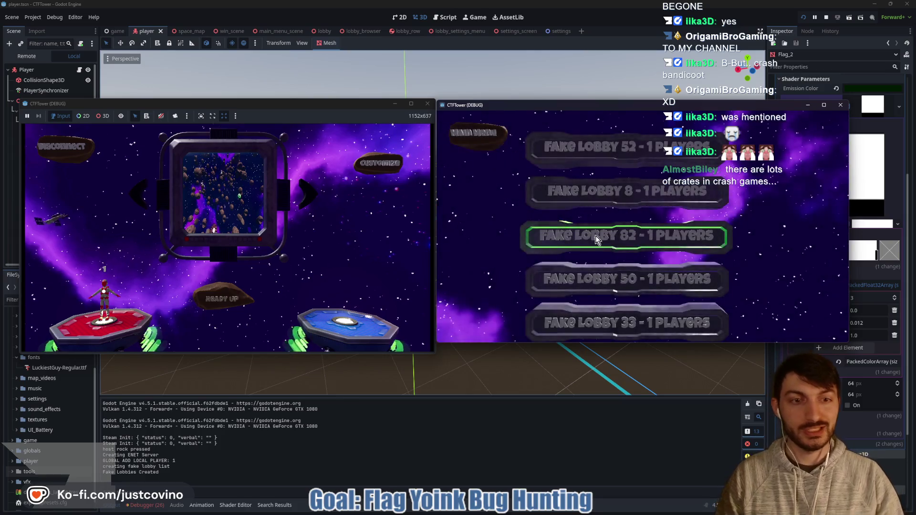
click(592, 236)
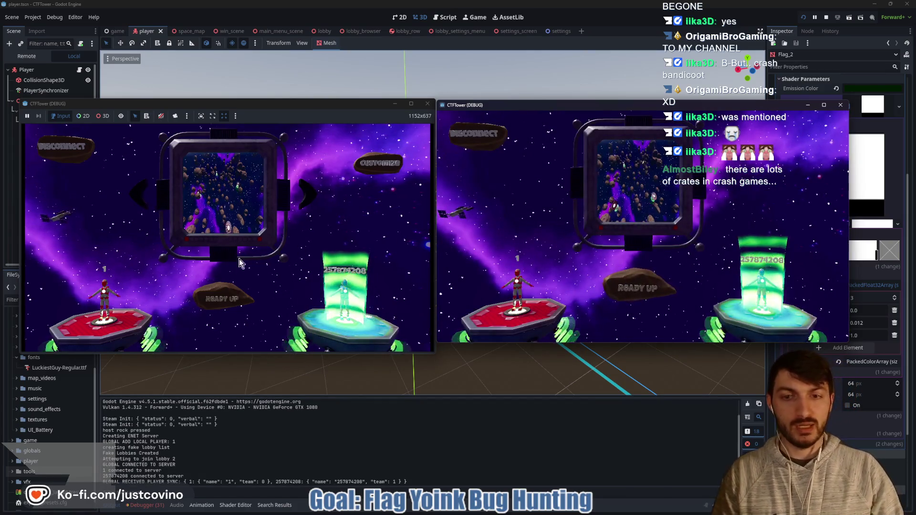
click(217, 293)
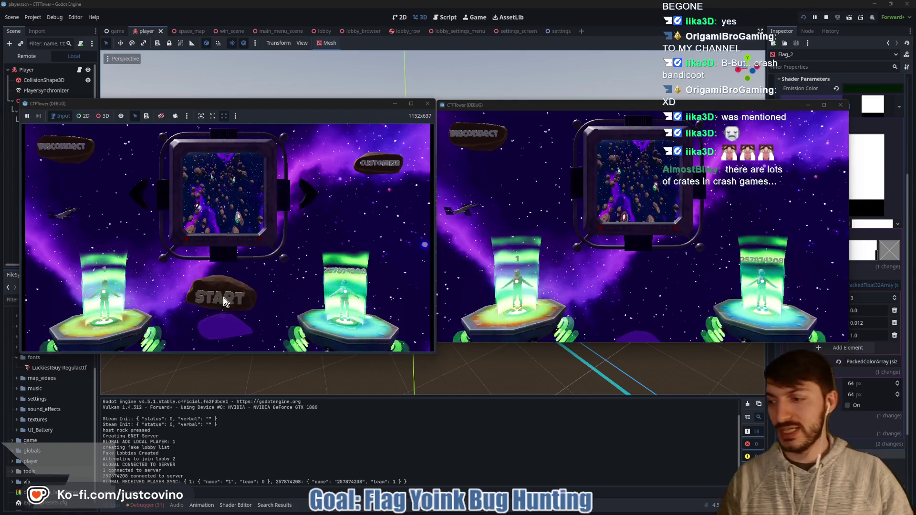
click(225, 301)
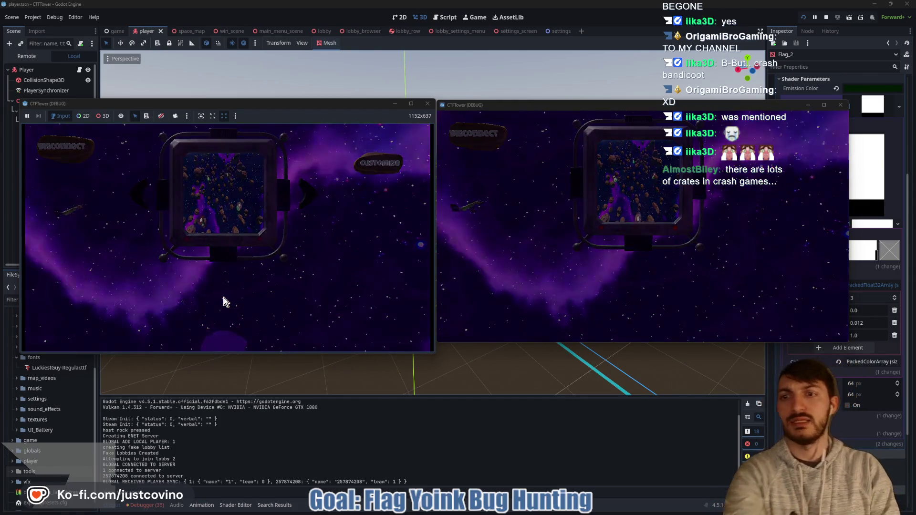
key(super)
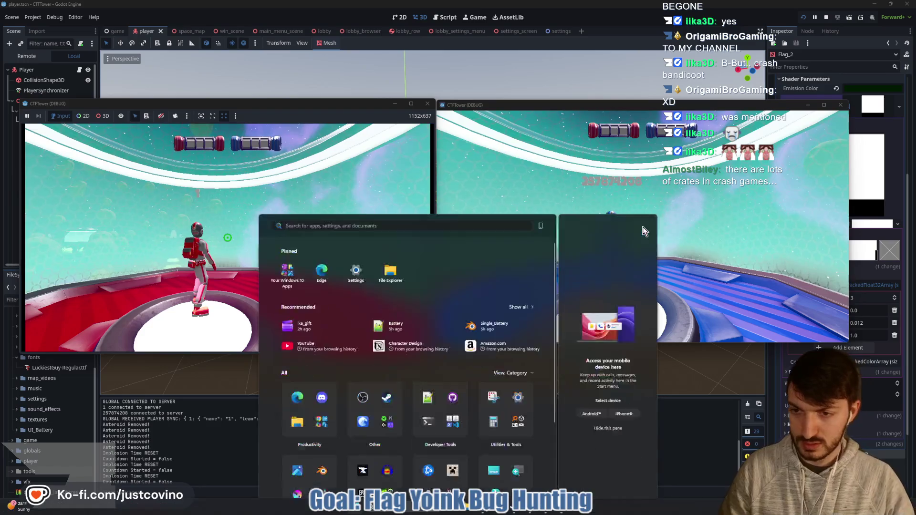
key(super)
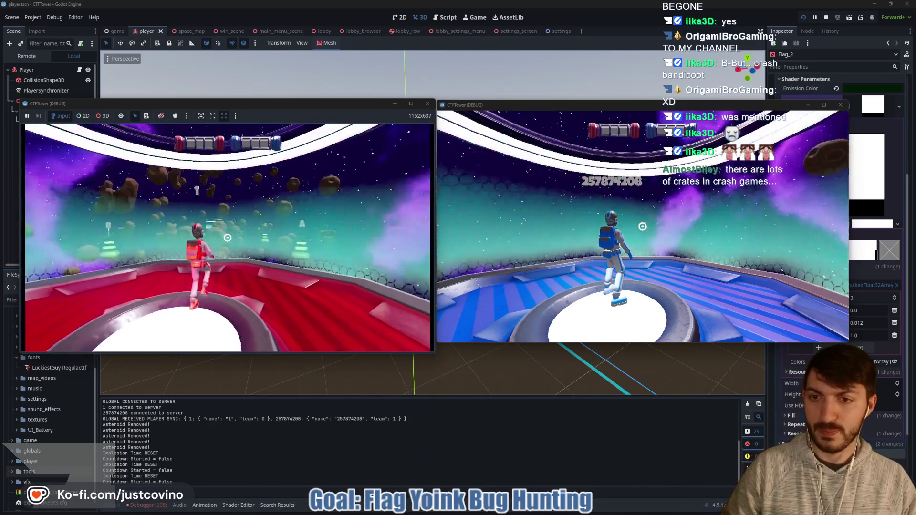
- Run and jump the red player off the edge, grappling repeatedly to reach platform B
key(w)
key(space)
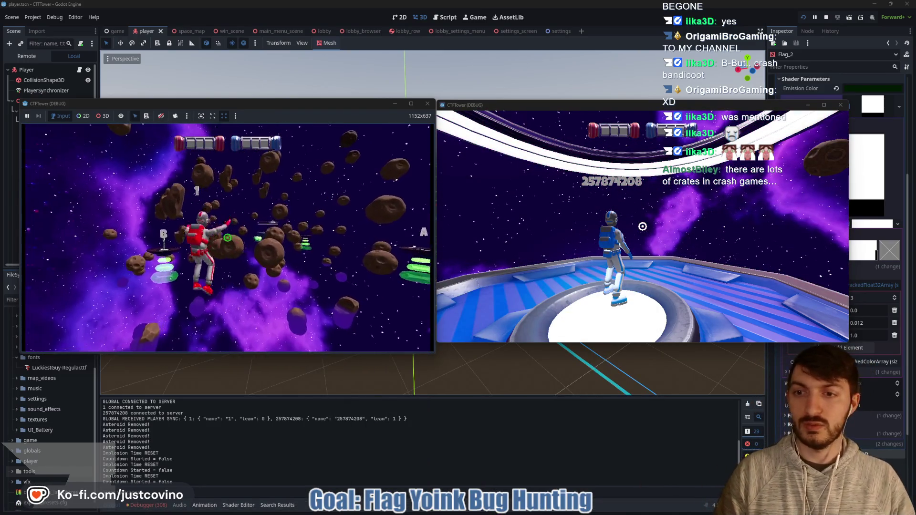
click(227, 237)
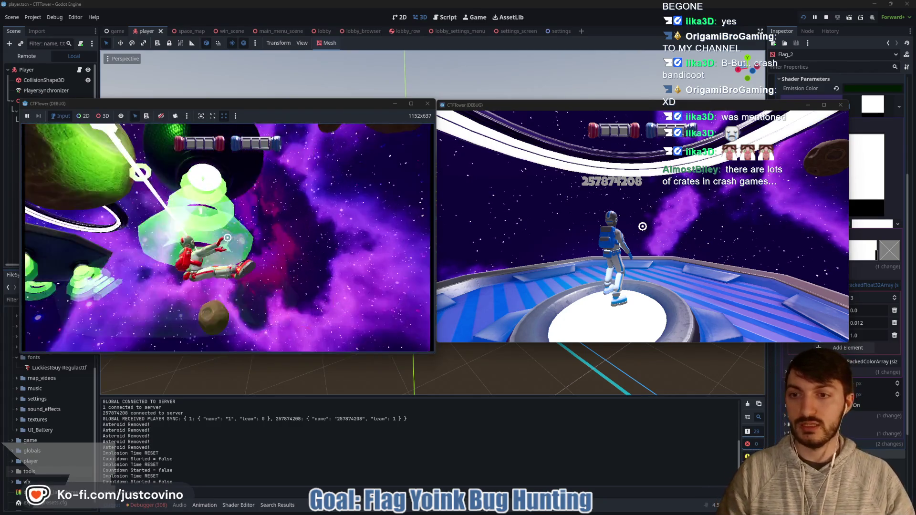
click(228, 237)
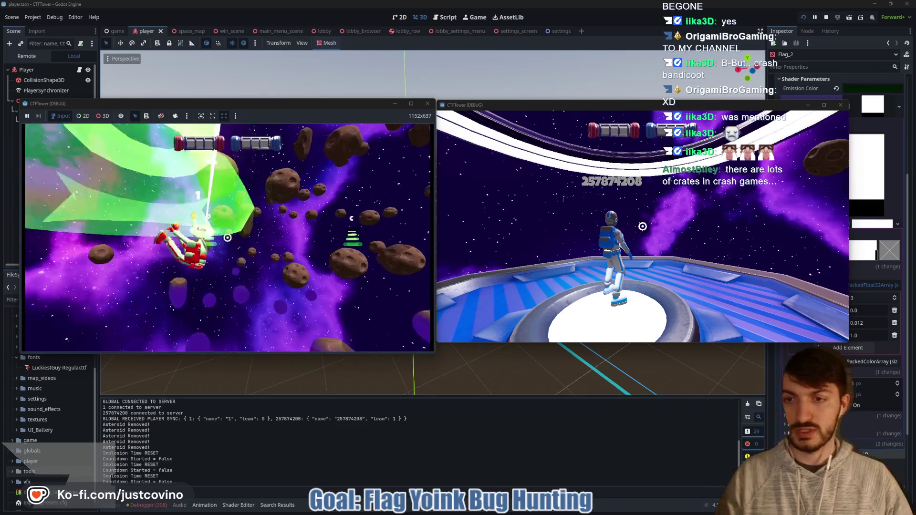
click(228, 237)
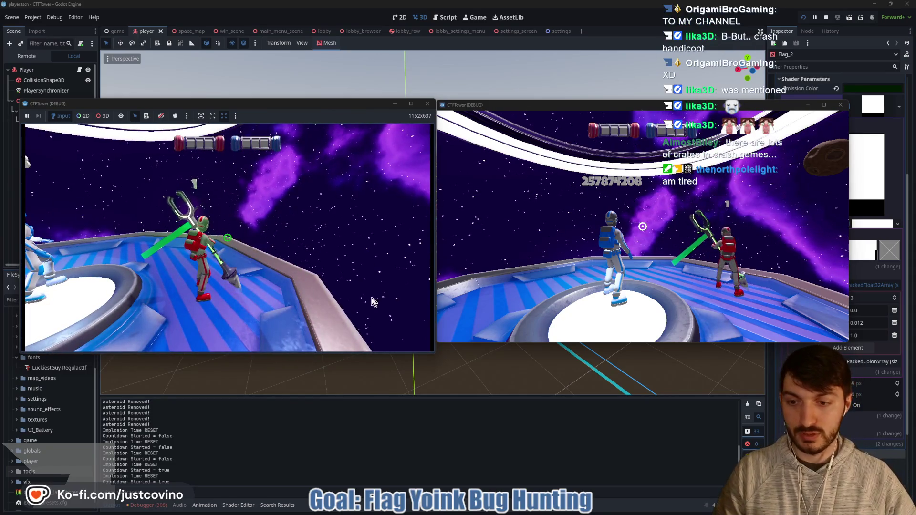
- Have the blue player pick up the trident, then knock it loose and catch it as red
click(643, 226)
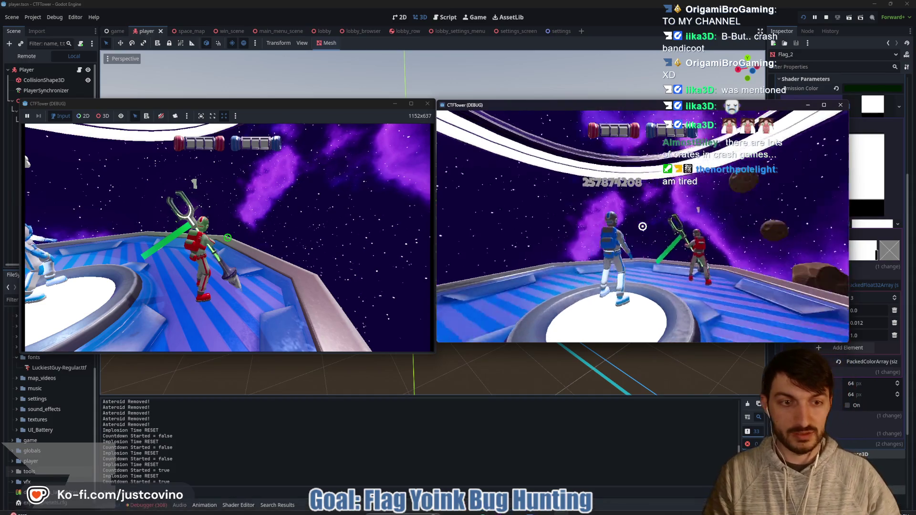
key(w)
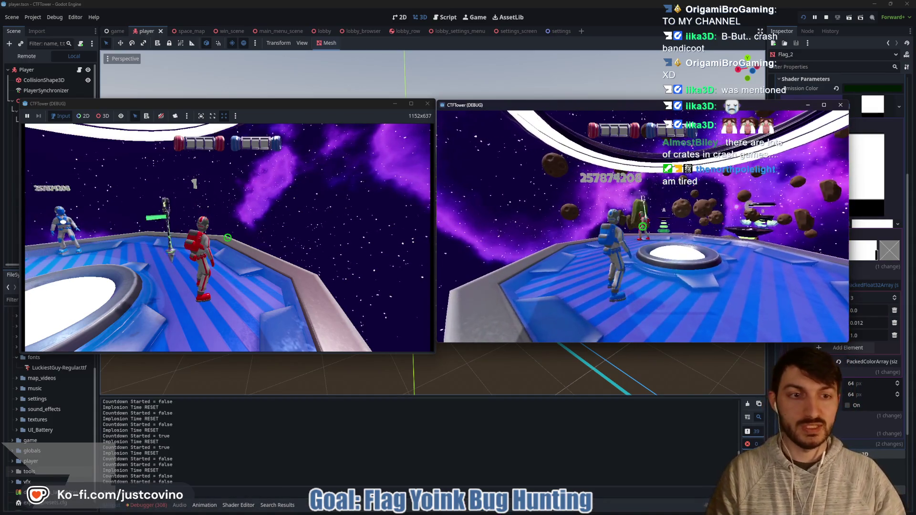
key(w)
click(643, 227)
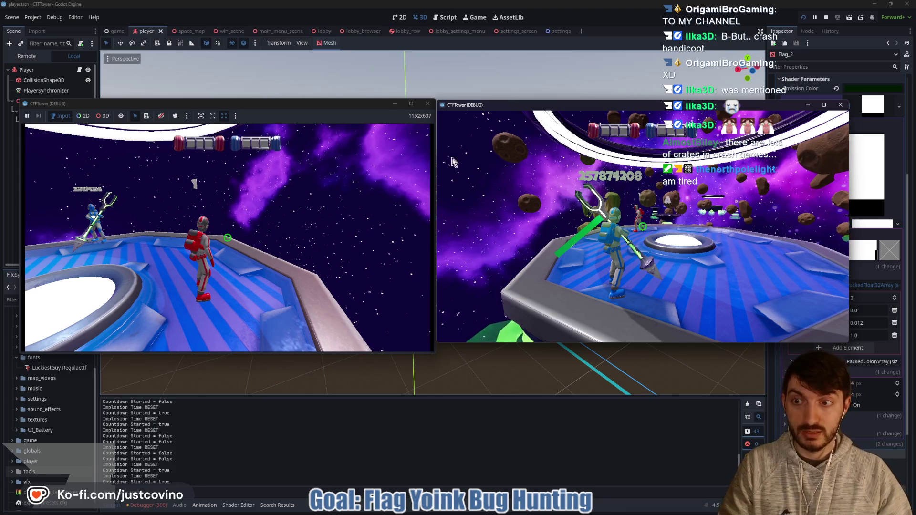
click(348, 215)
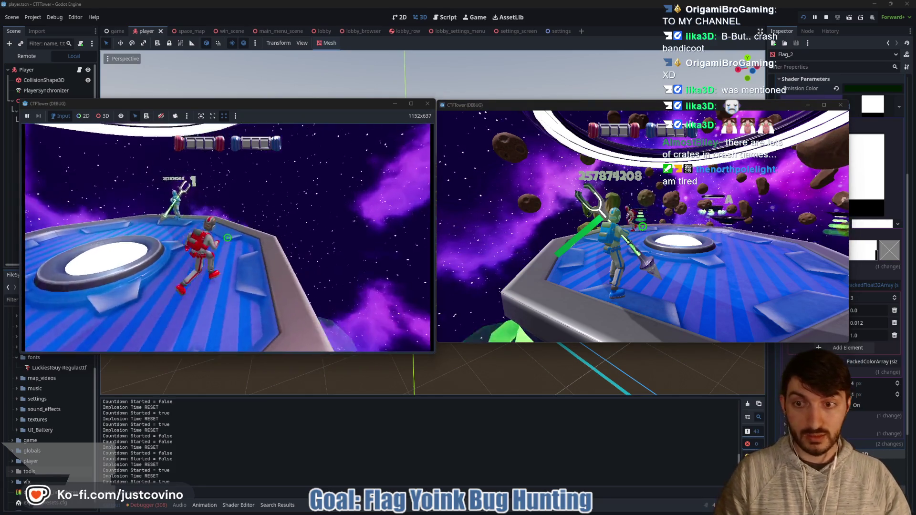
click(643, 226)
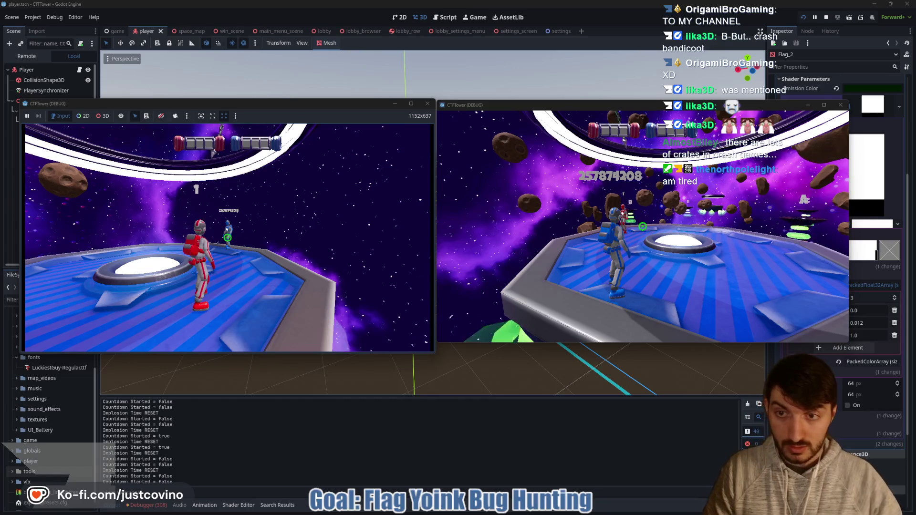
click(227, 237)
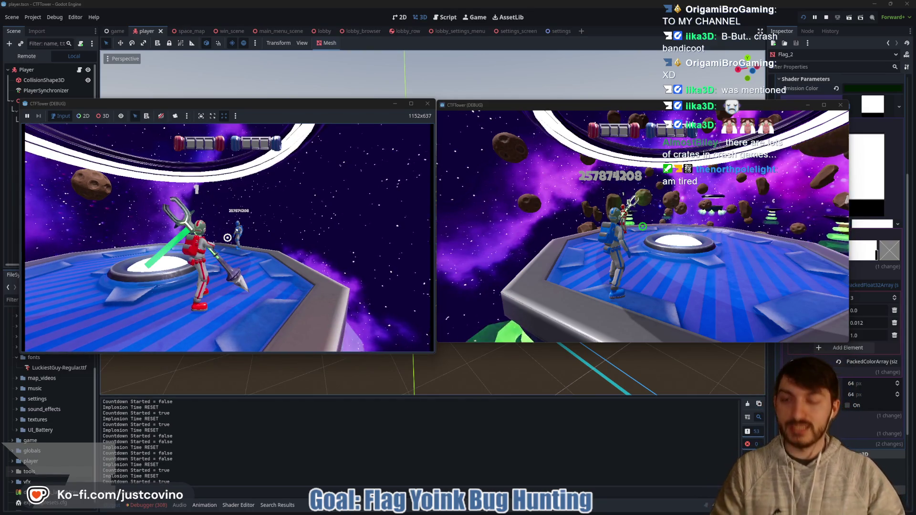
- Throw the trident toward the ring as the blue player, then stop the test run with F8
key(Escape)
click(581, 271)
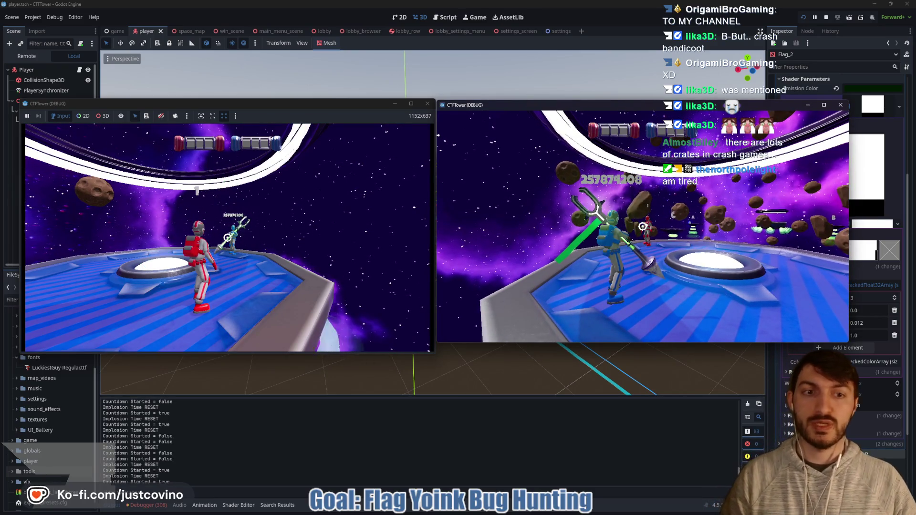
click(565, 176)
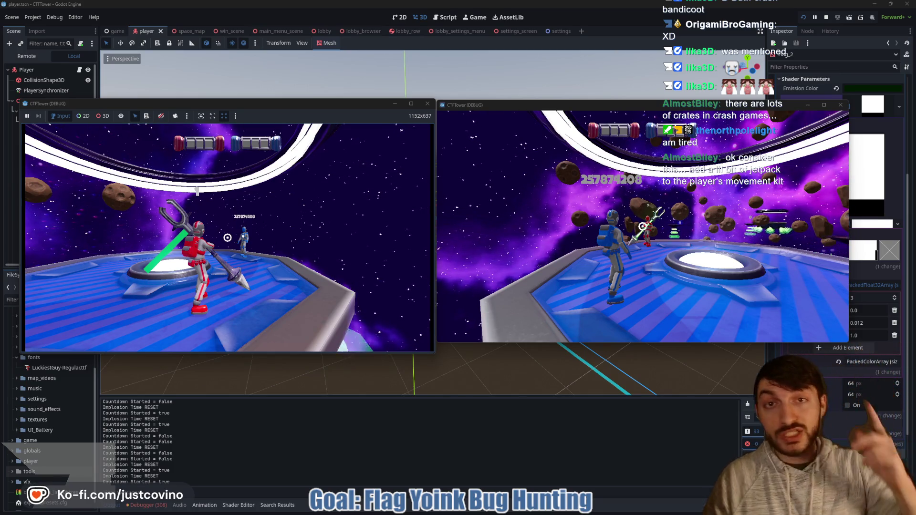
key(F8)
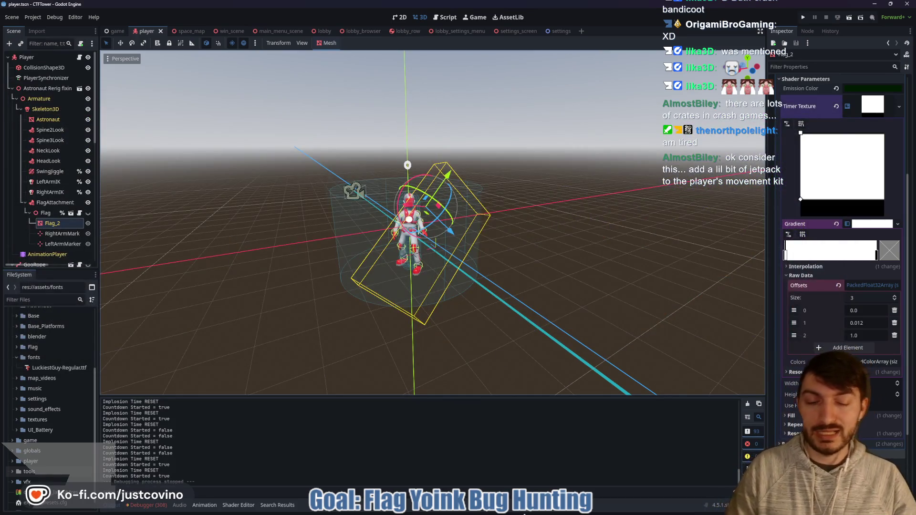
key(alt+Tab)
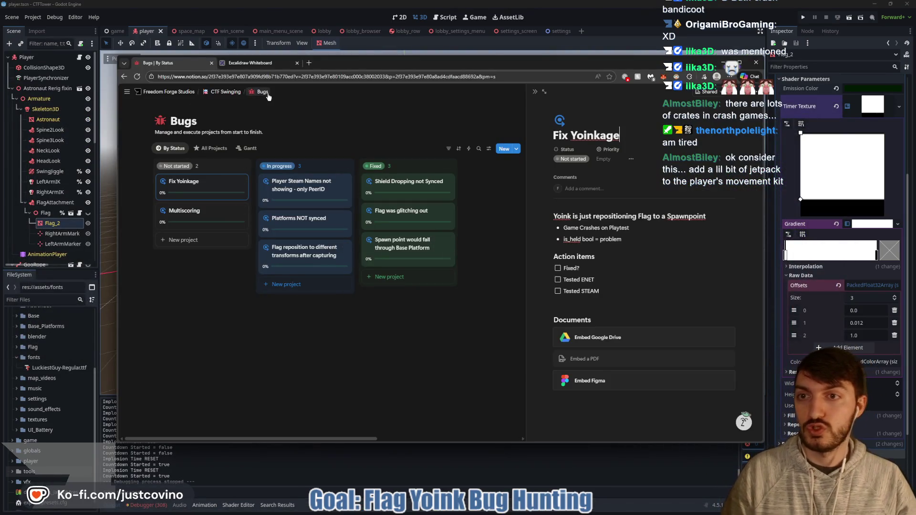
click(224, 91)
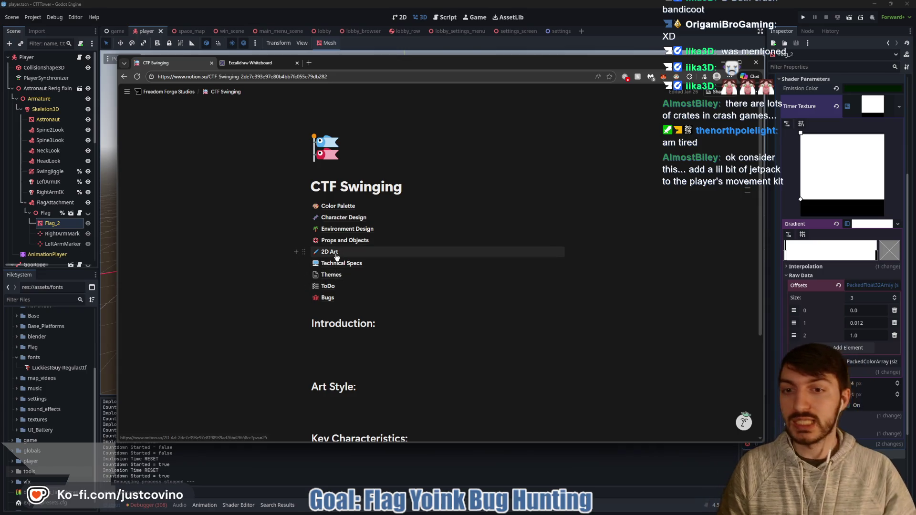
click(328, 286)
click(196, 377)
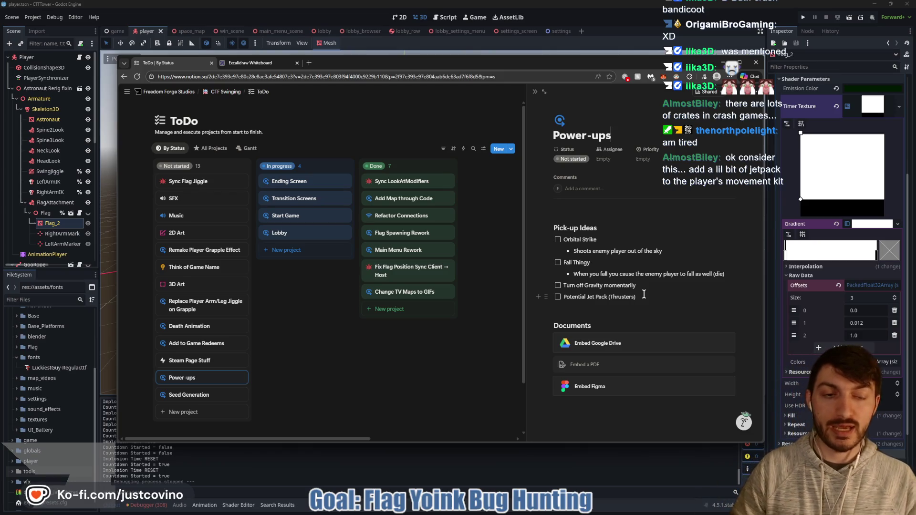
click(419, 447)
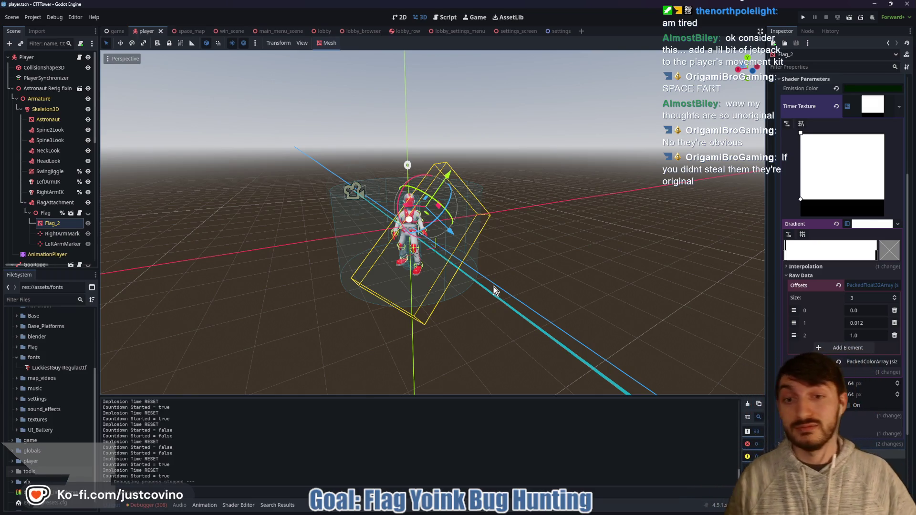
- Save the scene, view the Flag node's script, then return to the 3D view
key(ctrl+s)
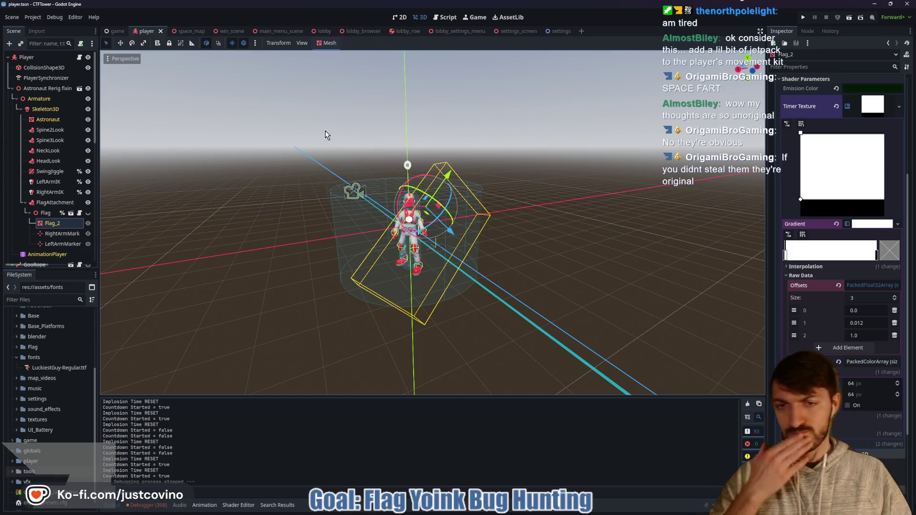
click(79, 213)
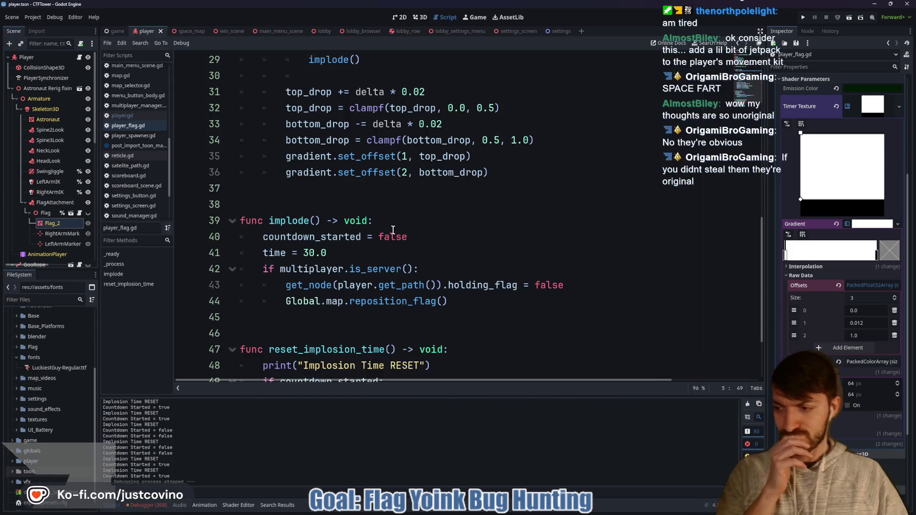
scroll(413, 211, down, 2)
key(ctrl+F2)
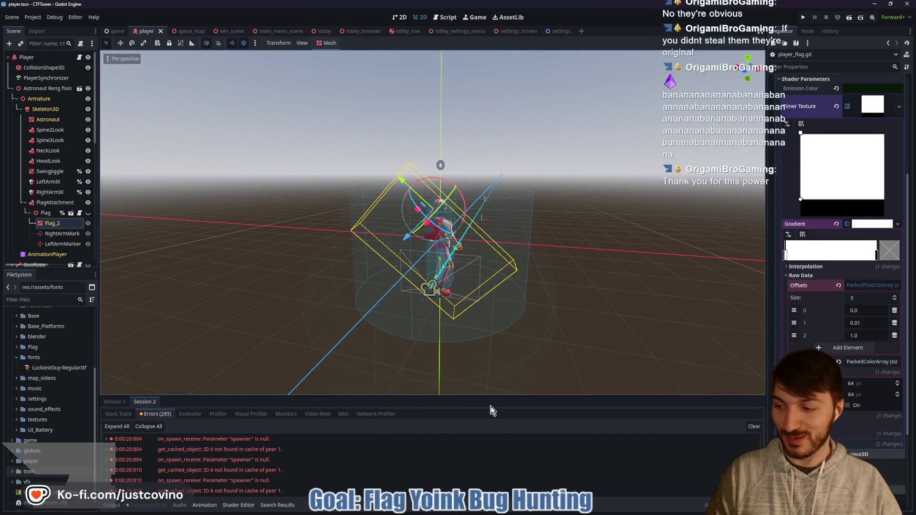
- Clear the debugger's error list, save the scene, and open player_flag.gd
click(754, 426)
key(ctrl+s)
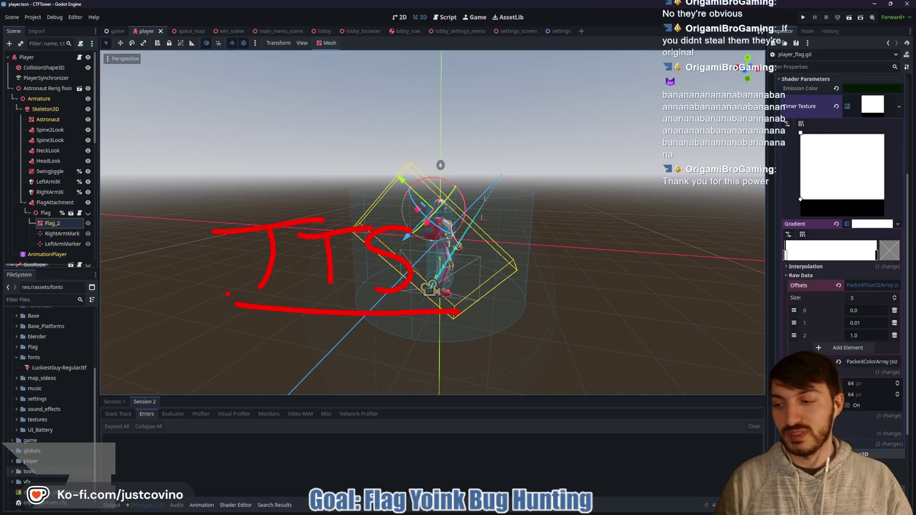
key(Escape)
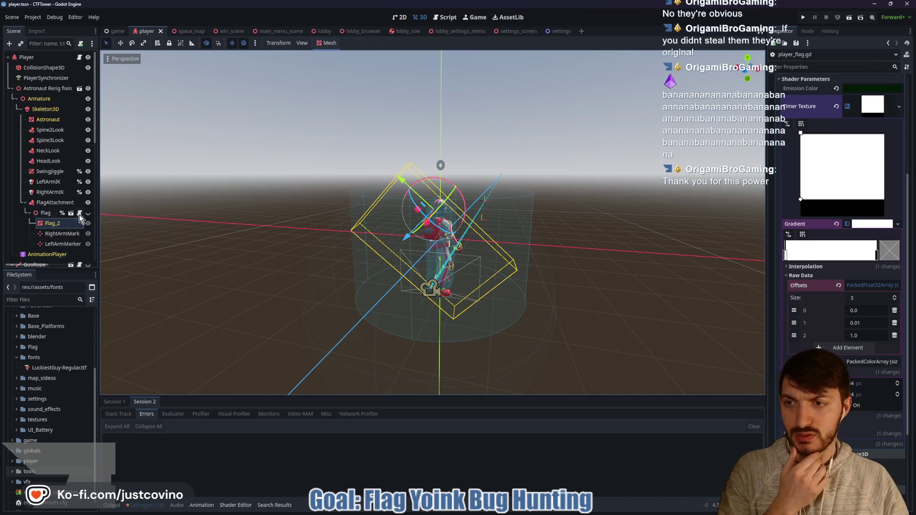
click(80, 213)
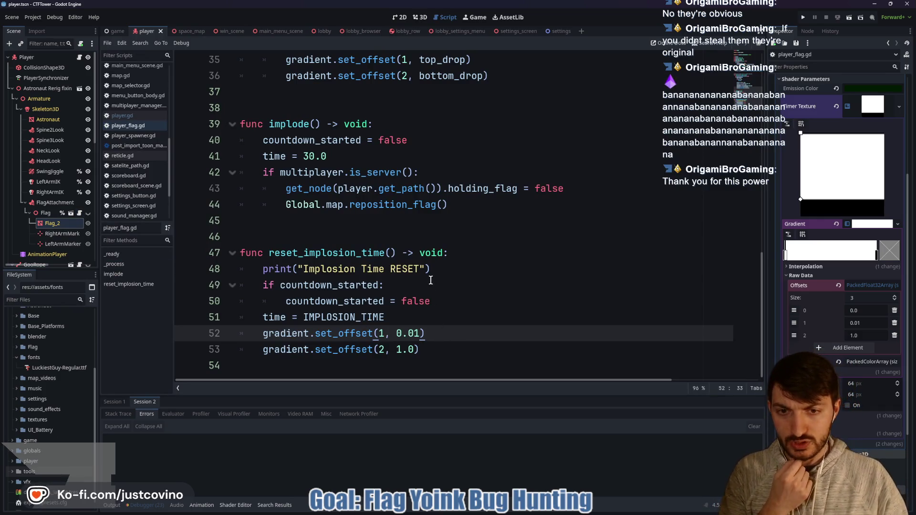
- Add print(gradient.get_offset()) lines after lines 52 and 54, then save the flag script
drag(432, 267, 281, 272)
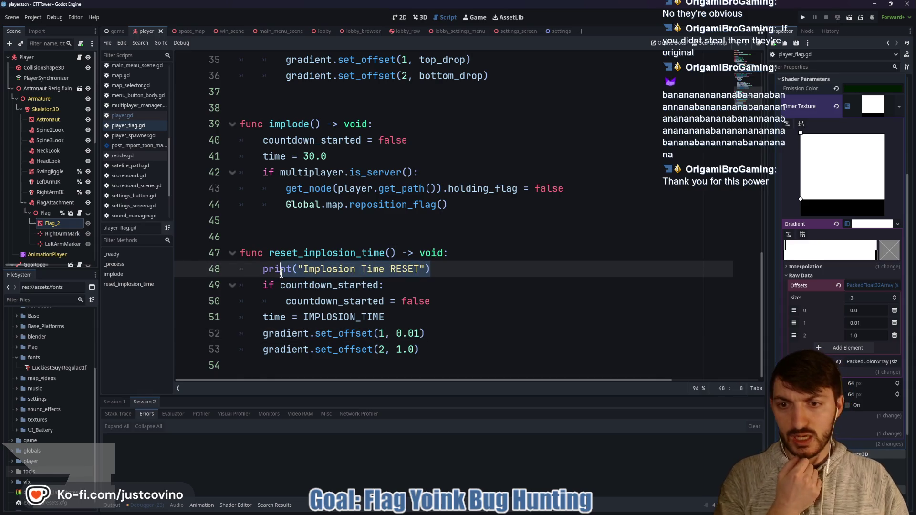
click(440, 334)
key(Return)
text(print)
text((gradient.ge)
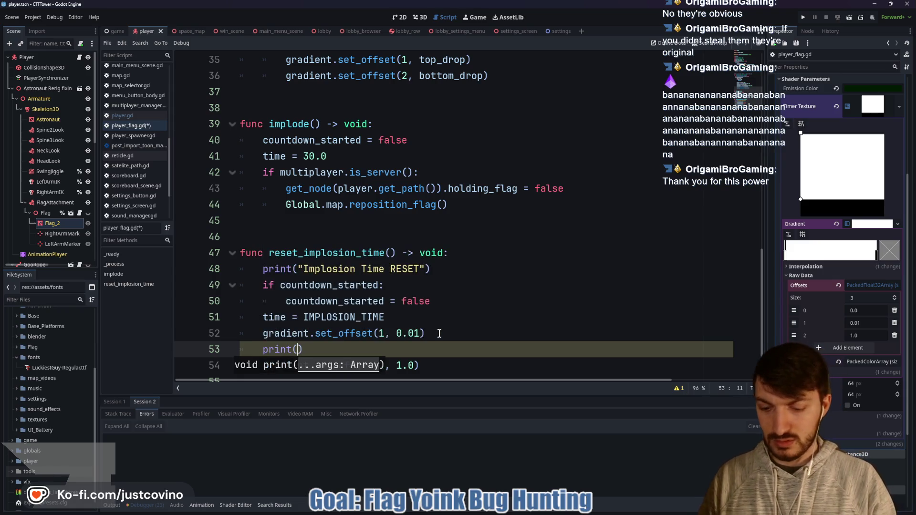
text(t_offset(1)
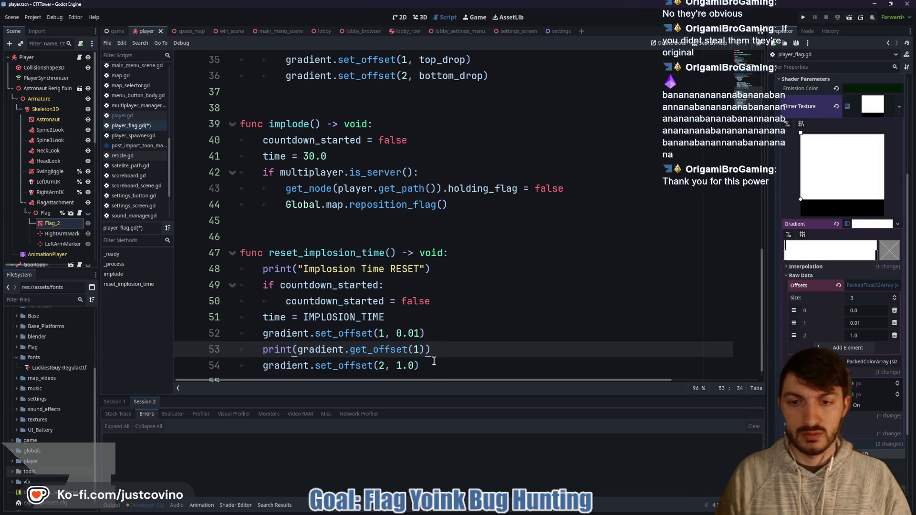
scroll(434, 358, down, 1)
click(448, 351)
key(Return)
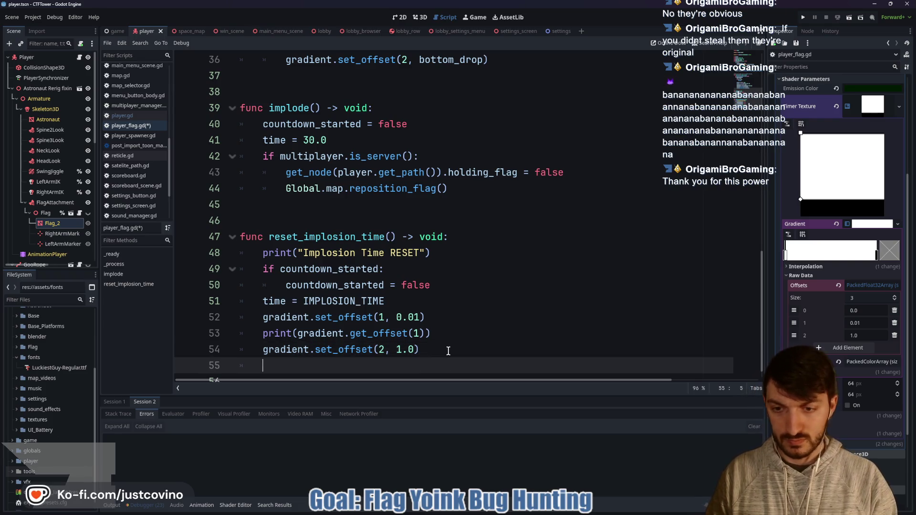
text(print(gr)
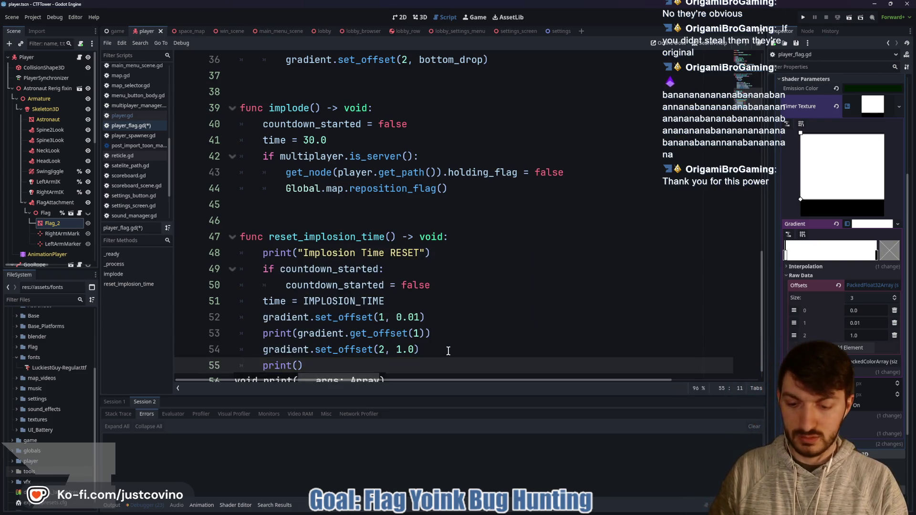
text(adient.get_offset)
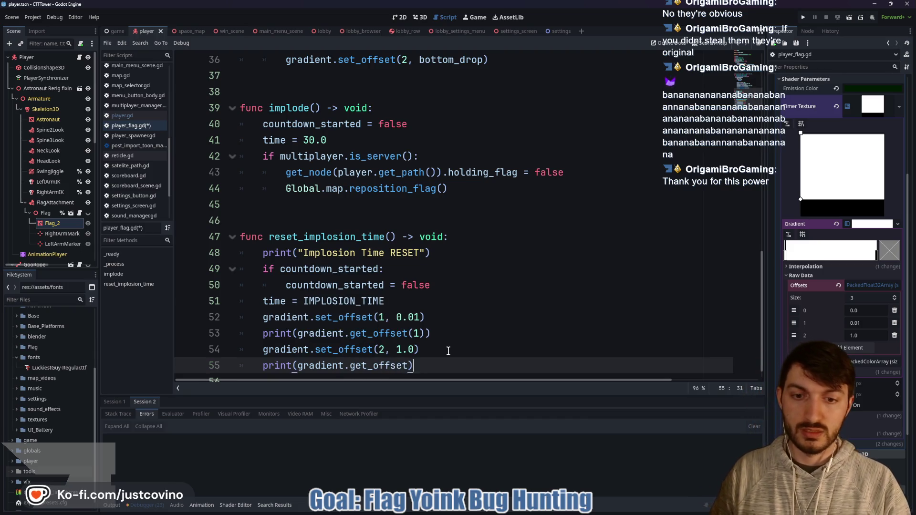
key(BackSpace)
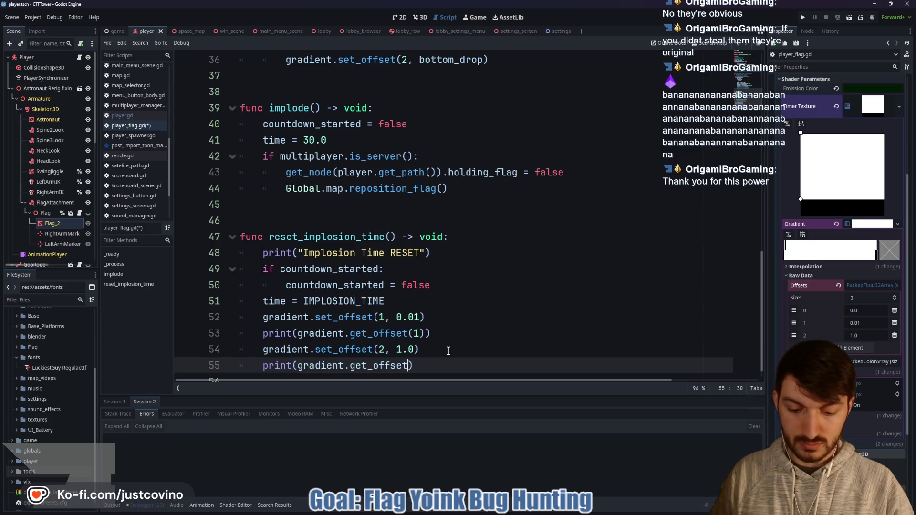
key(ctrl+s)
- Prefix the prints on lines 53 and 55 with "offset: " using two carets, then run the project
click(297, 334)
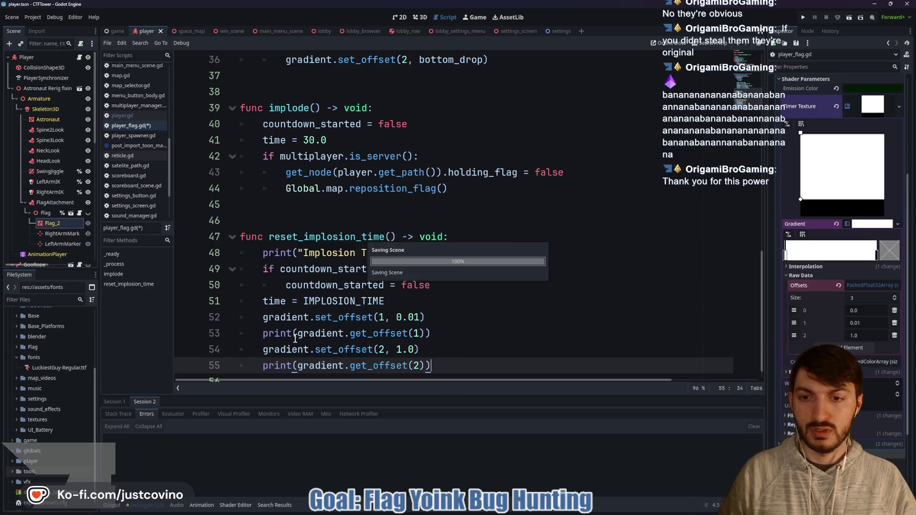
alt+click(299, 366)
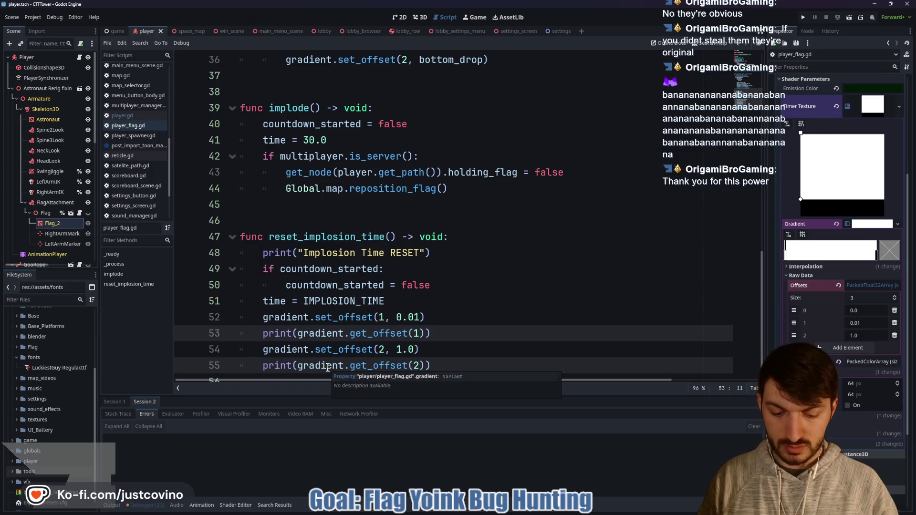
text("offset: )
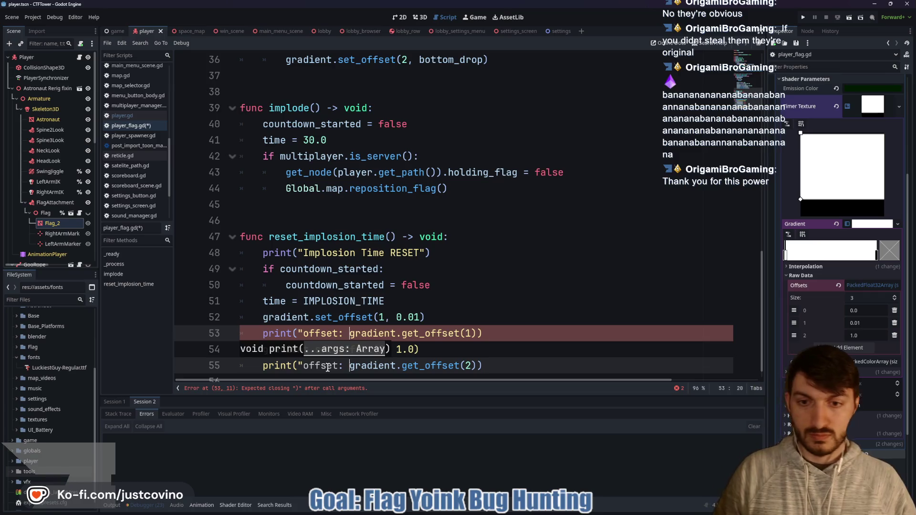
text(",)
click(538, 332)
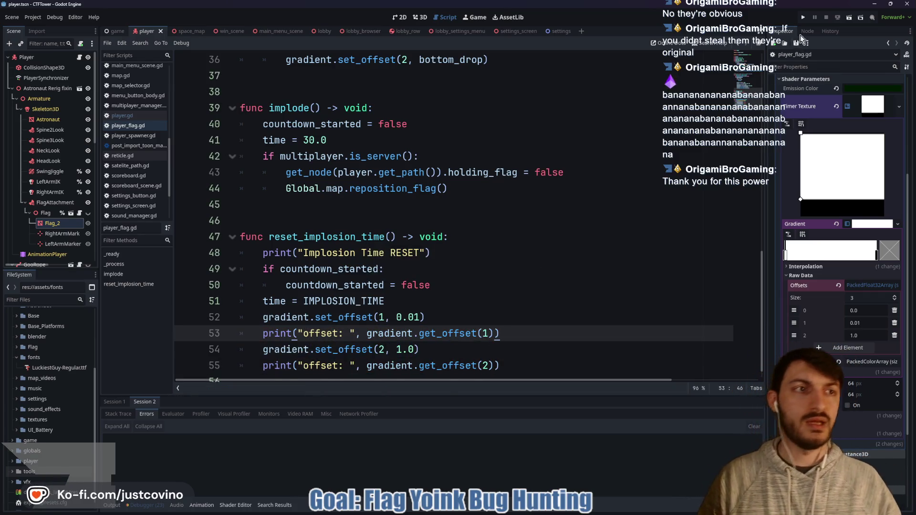
click(804, 18)
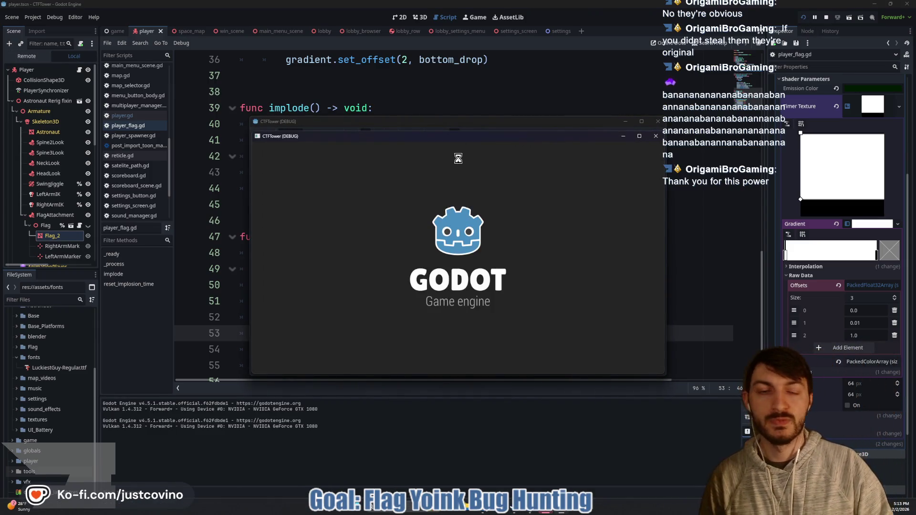
- Host a private lobby in the left window, join from the right, ready up and start the match
drag(433, 124, 204, 125)
click(137, 230)
click(218, 219)
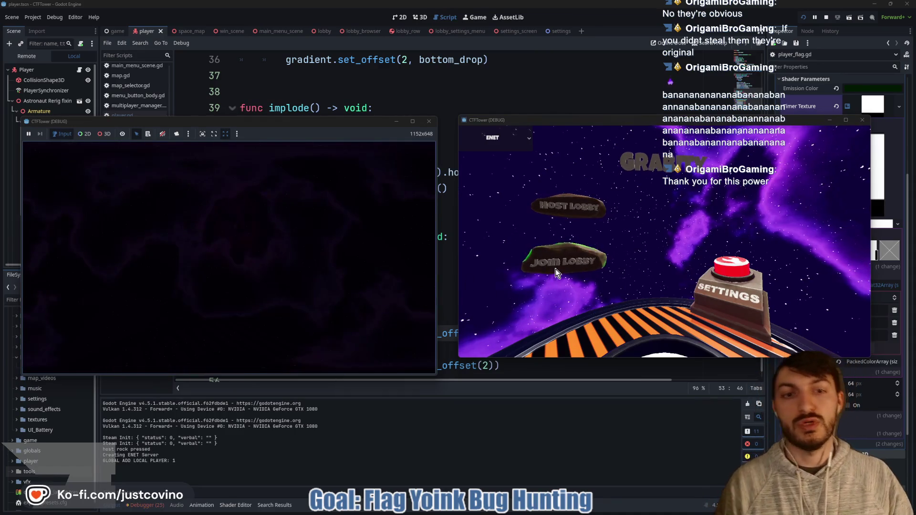
click(559, 265)
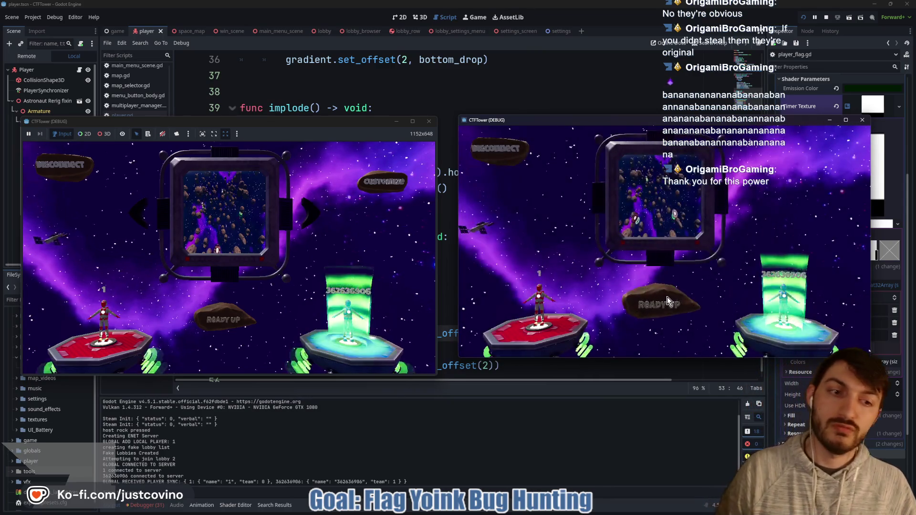
click(223, 317)
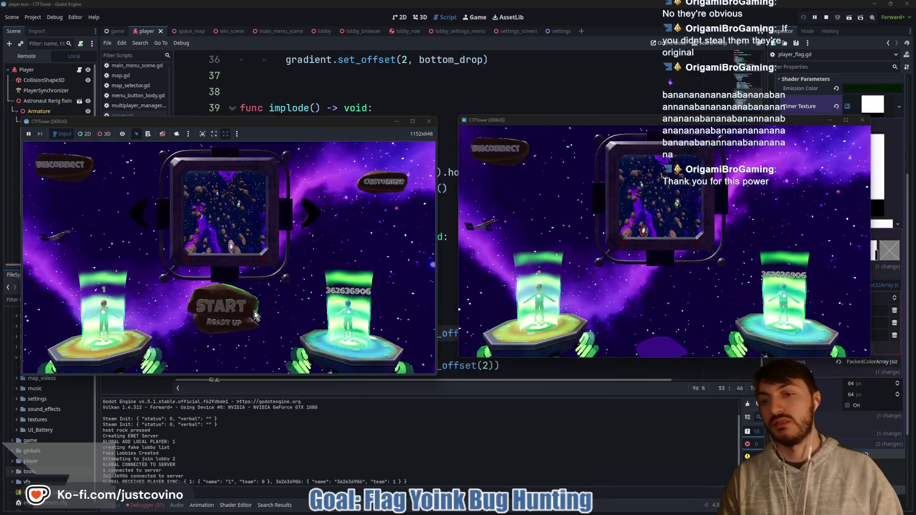
click(222, 313)
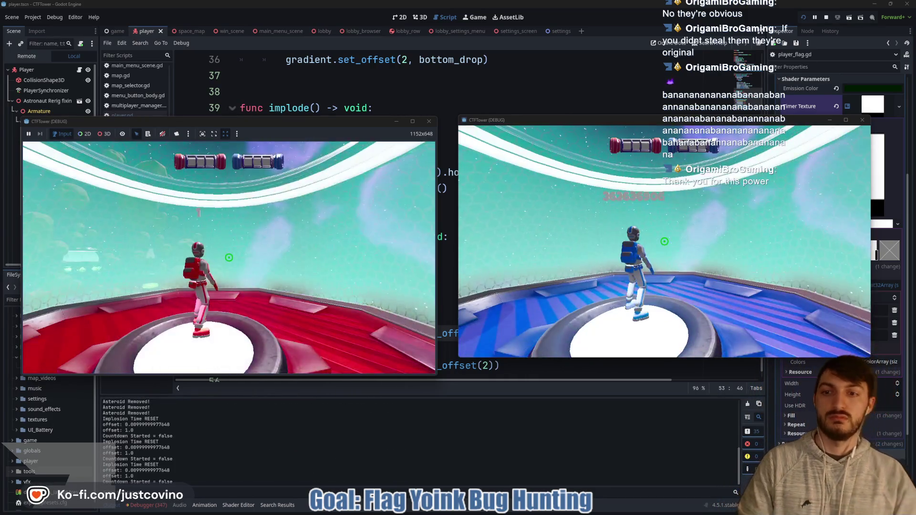
- Swing the trident with the red player, then walk the blue astronaut to the central platform and swing
key(super)
click(666, 245)
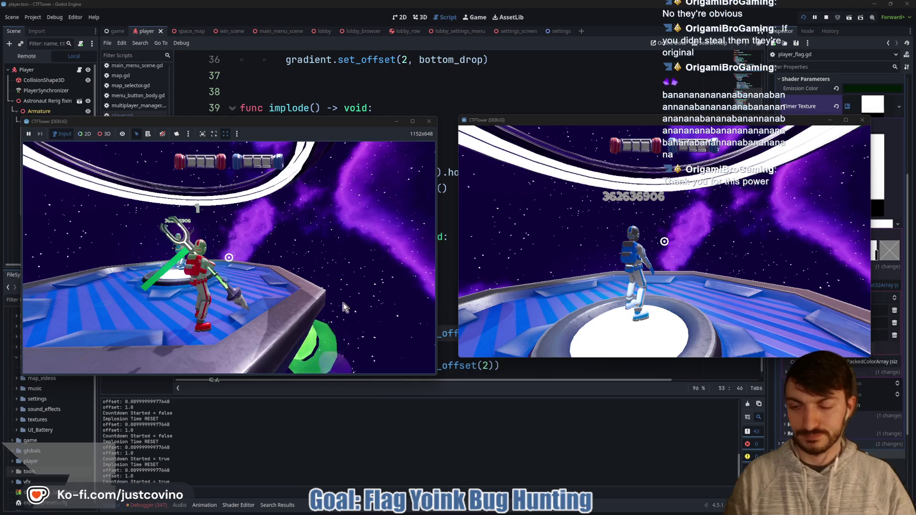
mouse_move(463, 512)
click(664, 242)
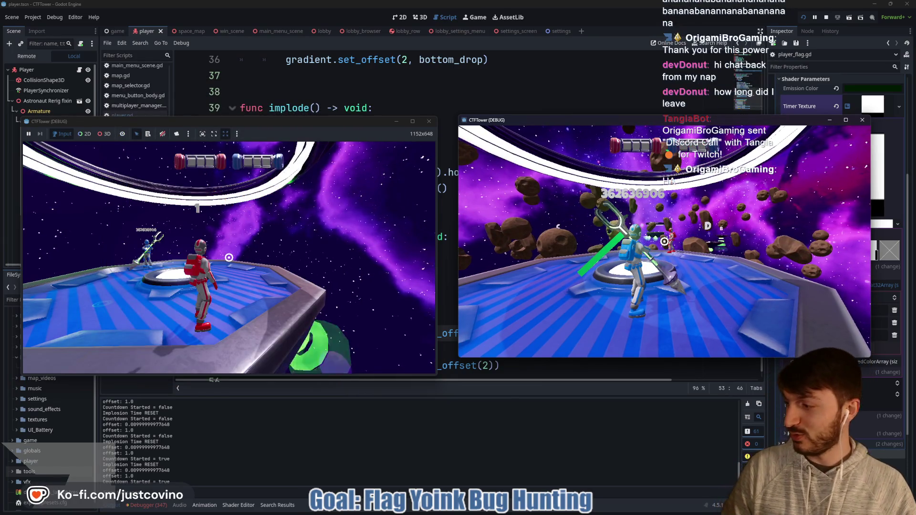
click(375, 243)
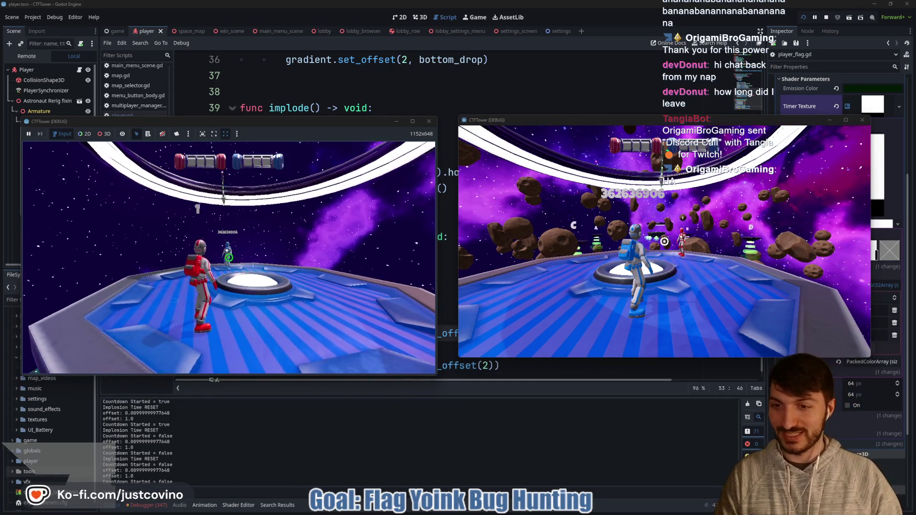
click(229, 258)
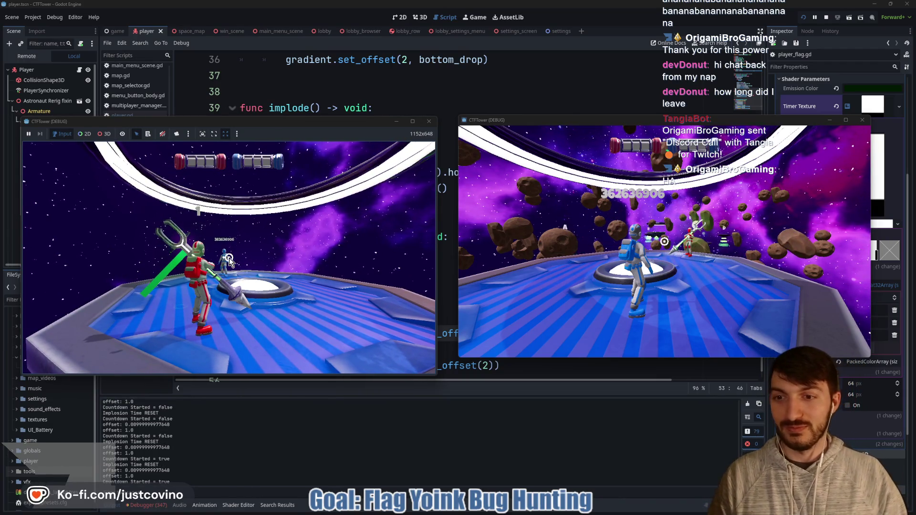
click(548, 281)
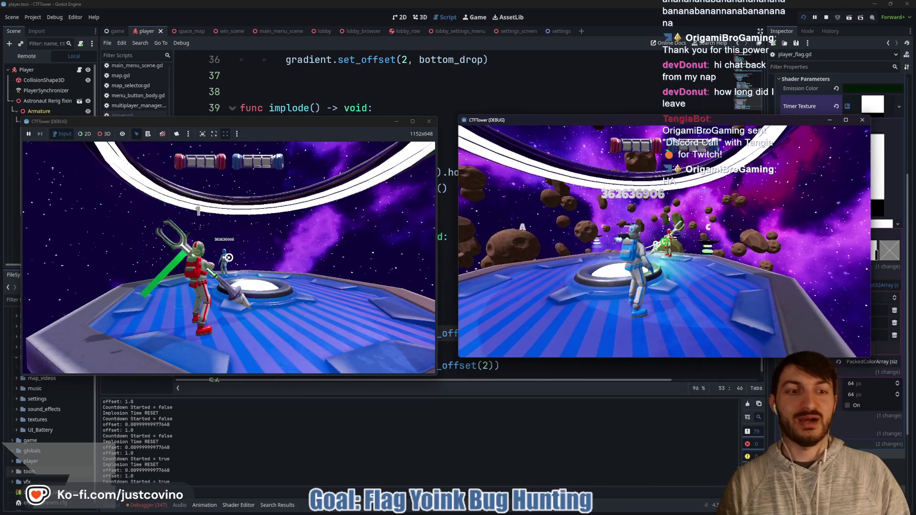
key(w)
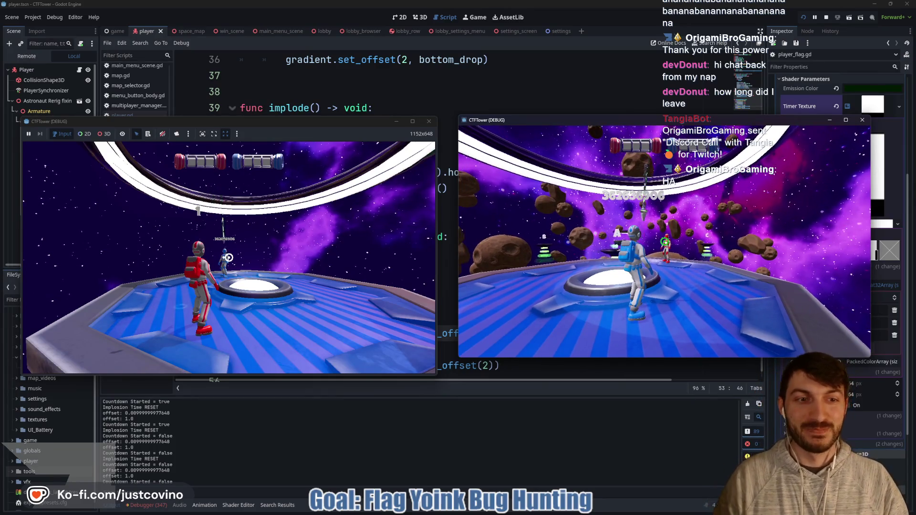
click(665, 241)
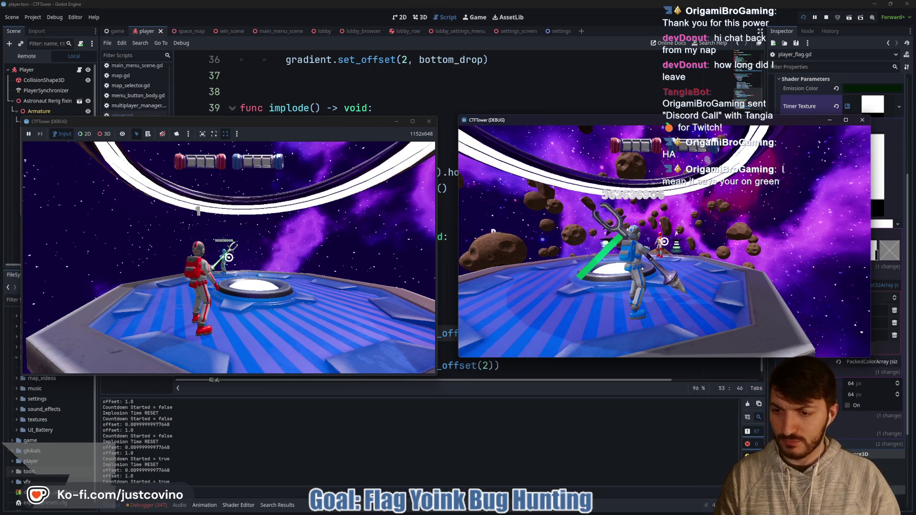
- Grab the flag with the blue player using E, then stop the running game with F8
click(340, 253)
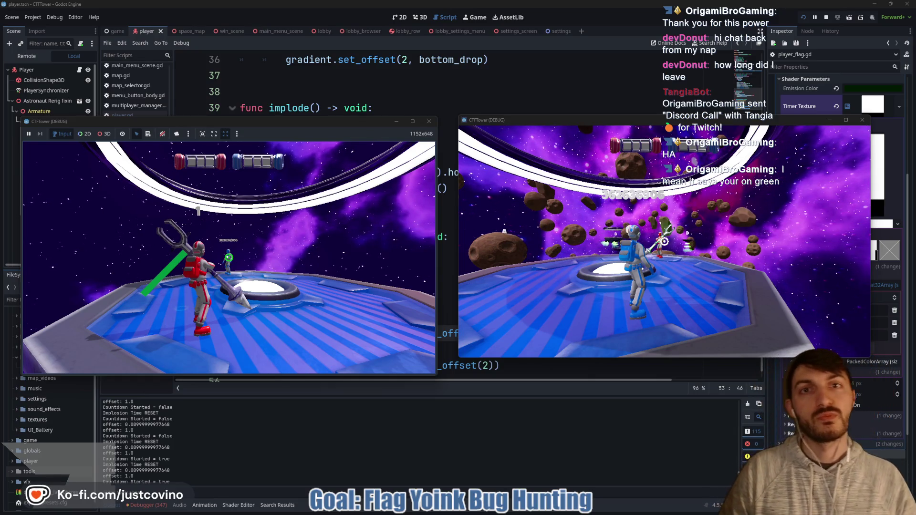
click(529, 261)
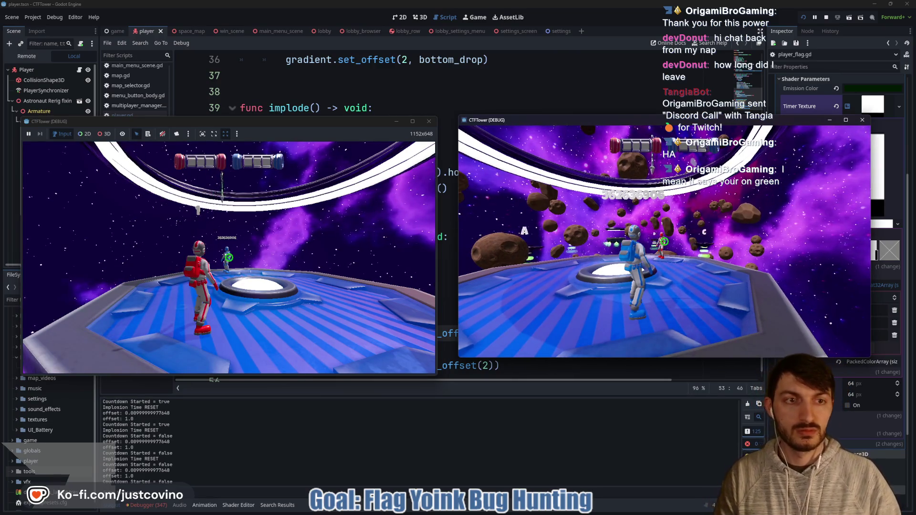
key(e)
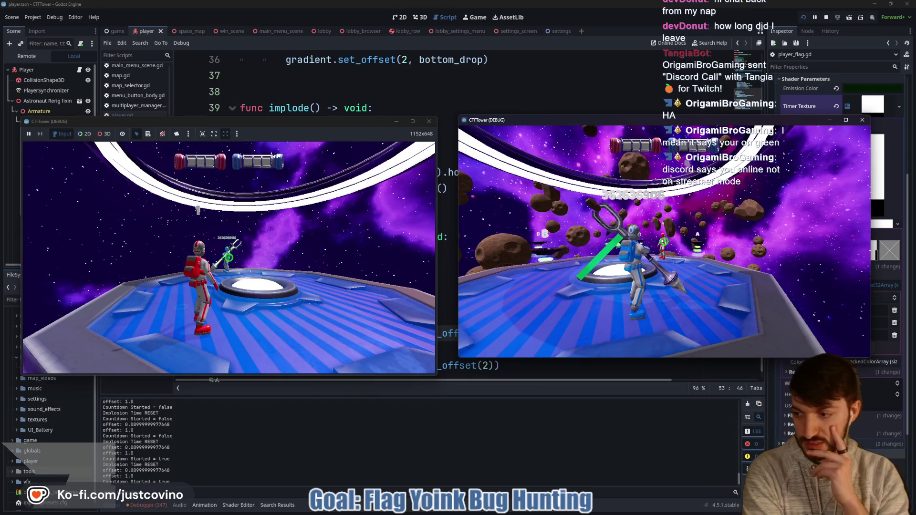
key(F8)
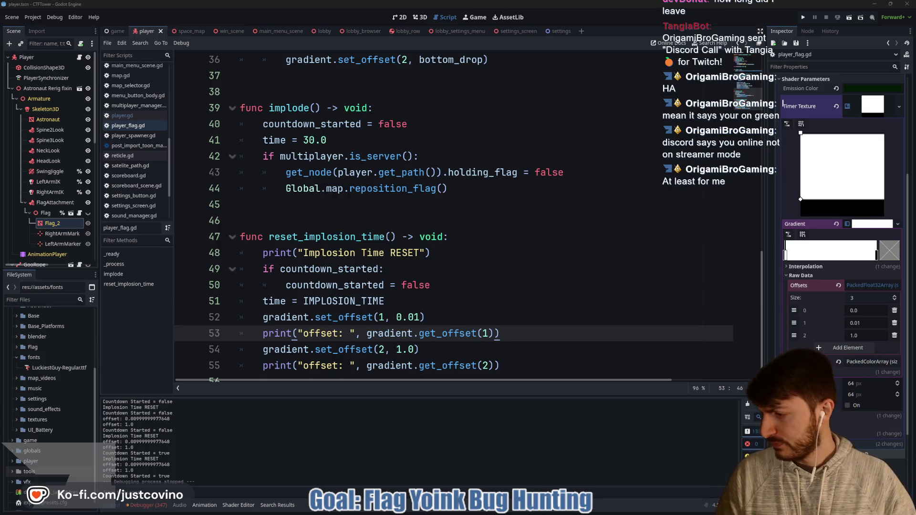
drag(0, 98, 0, 86)
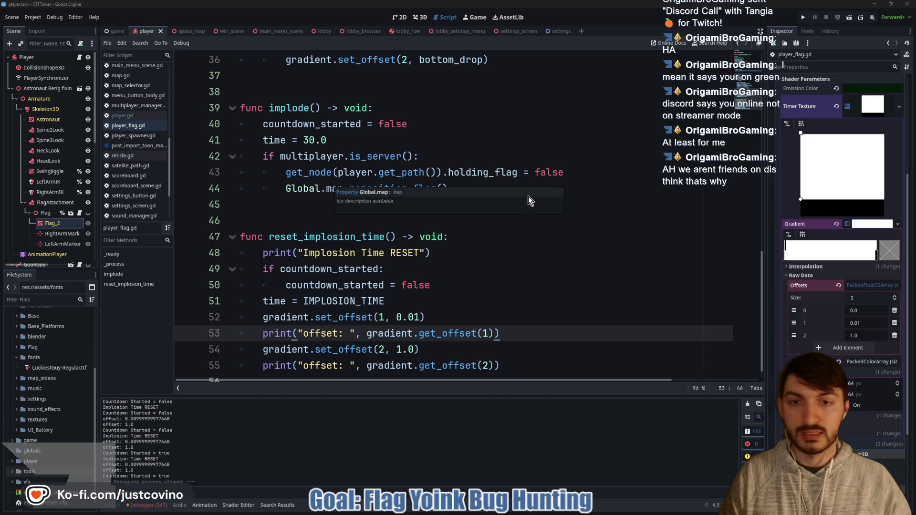
click(345, 218)
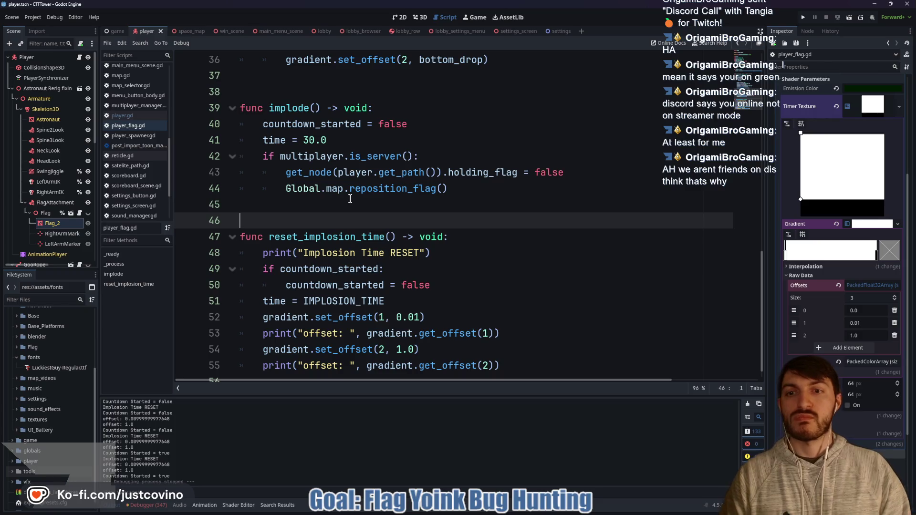
mouse_move(319, 195)
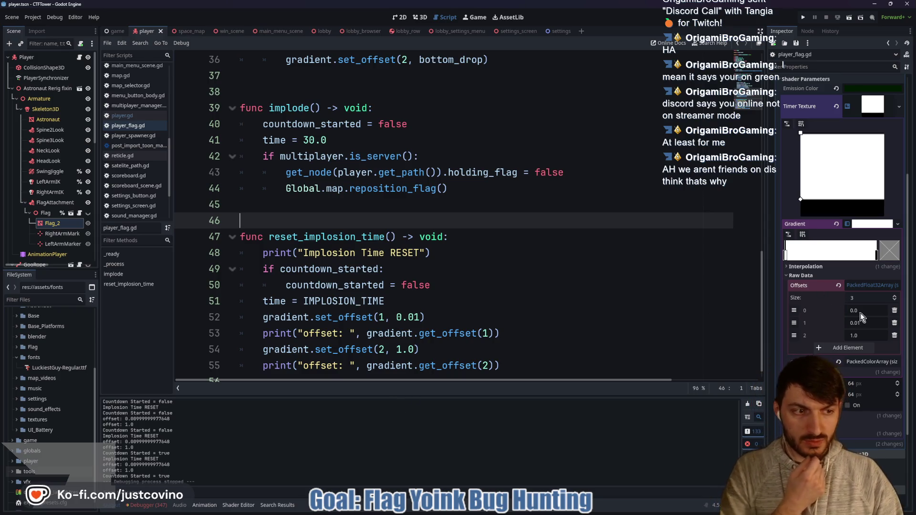
- Change line 52's gradient offset from 0.01 to 0.02 and tick Local to Scene on the gradient resource
click(424, 318)
key(BackSpace)
text(2)
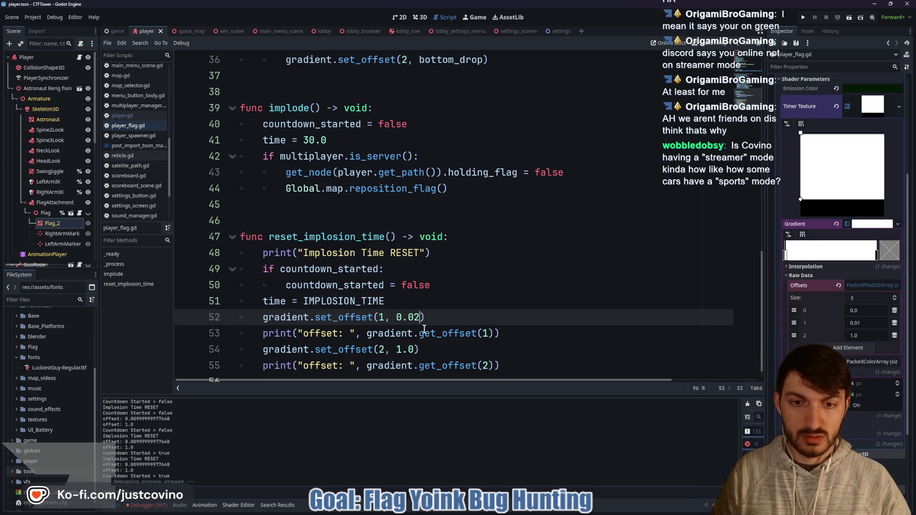
click(445, 319)
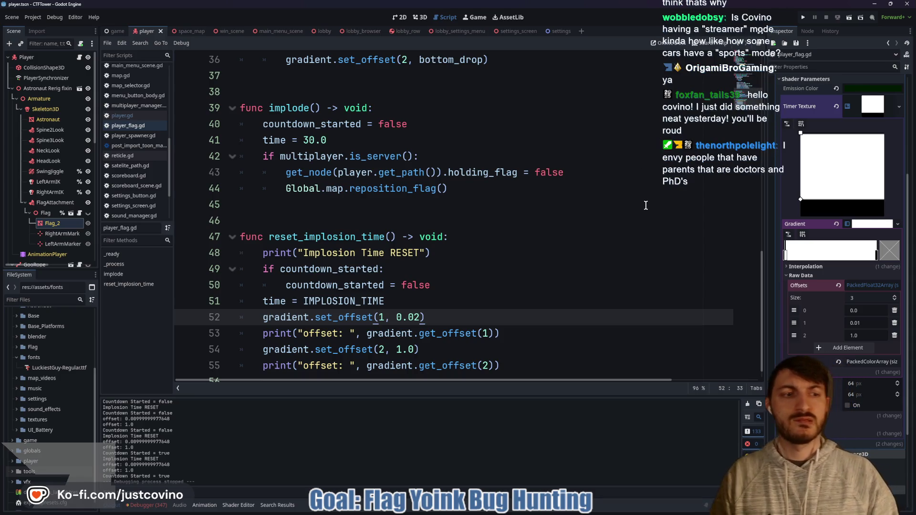
click(811, 373)
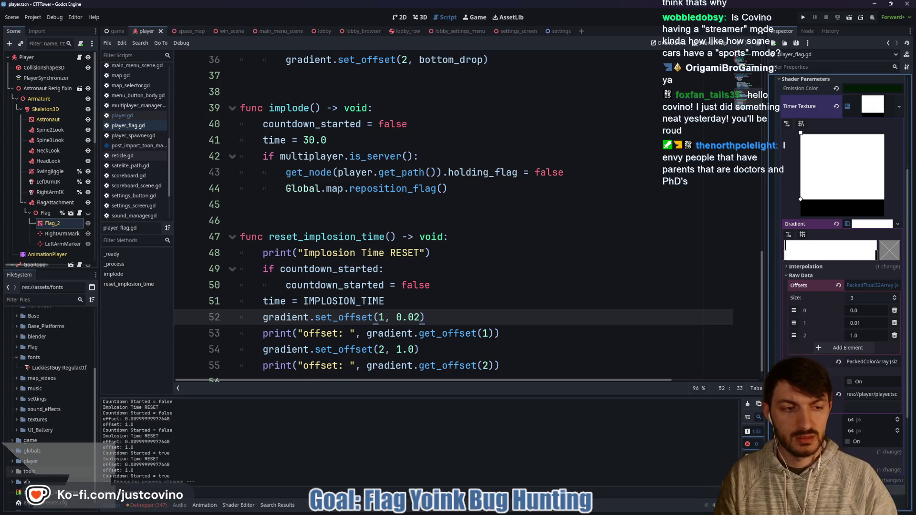
click(849, 382)
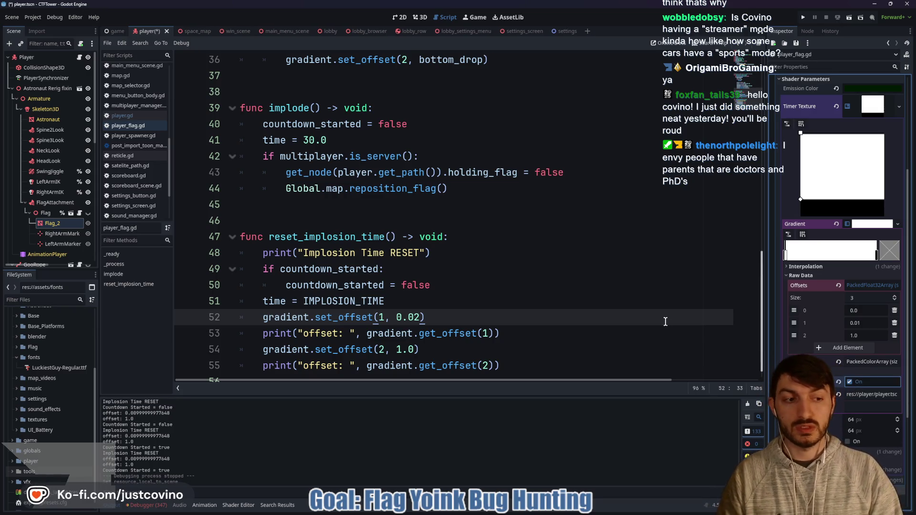
- Save the player scene, run the project, and place the two debug windows side by side
key(ctrl+s)
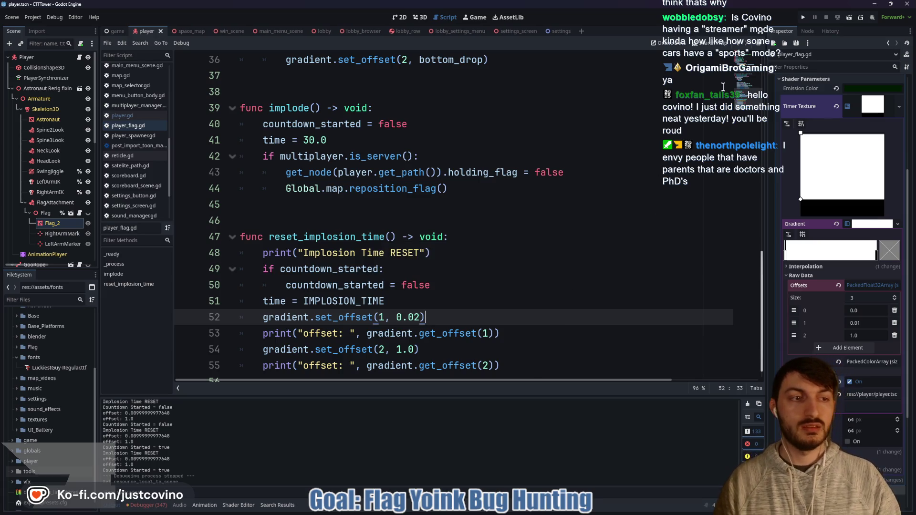
click(802, 17)
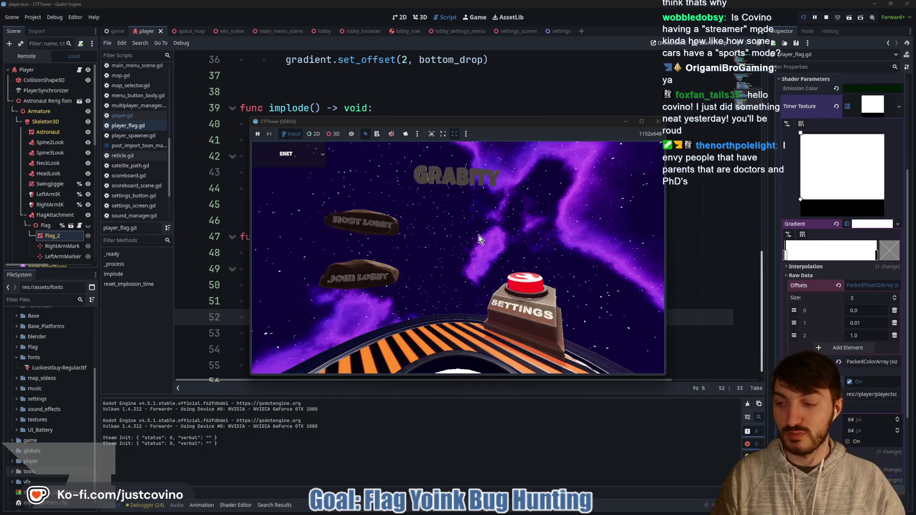
drag(469, 123, 250, 127)
drag(430, 136, 628, 132)
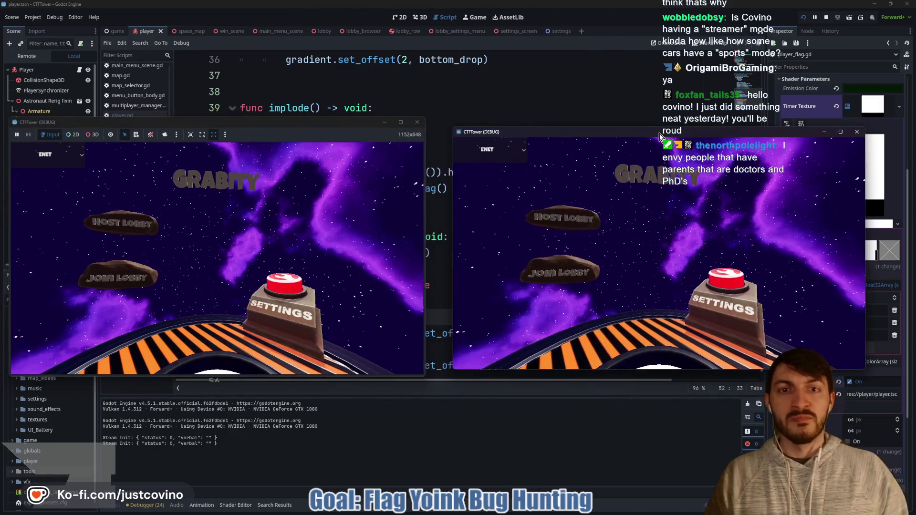
- Host a private lobby on the left, join Lobby 16 on the right, ready both players and start
click(134, 222)
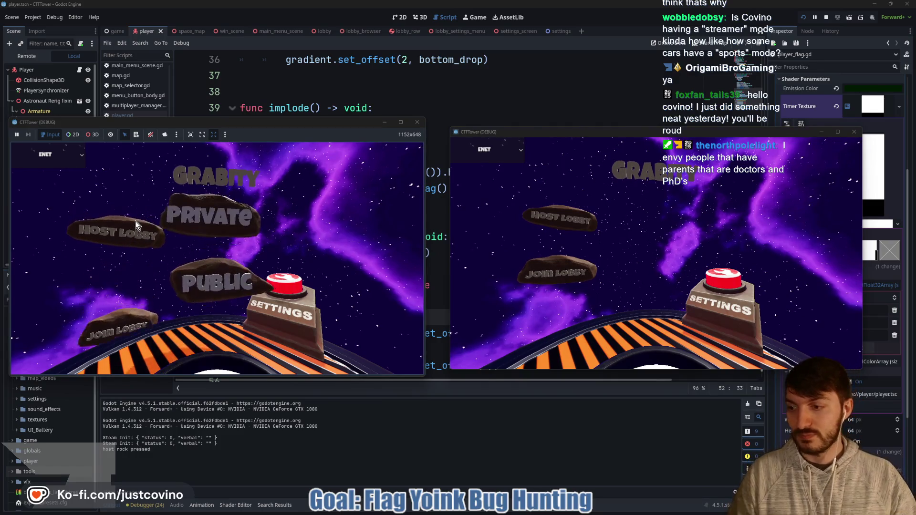
click(196, 221)
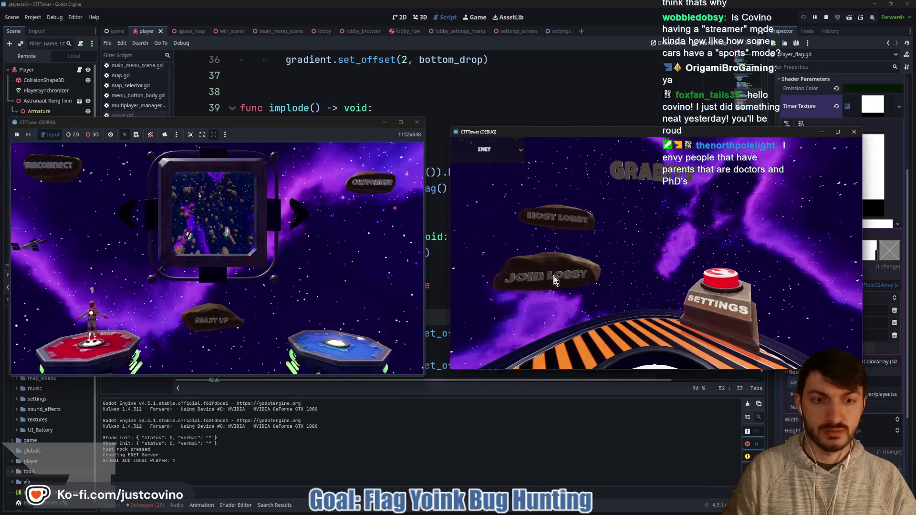
click(544, 282)
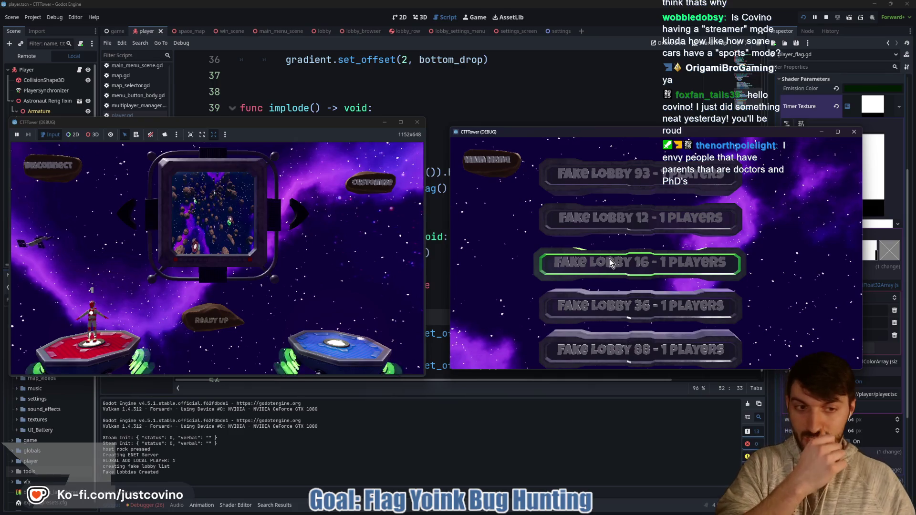
click(611, 263)
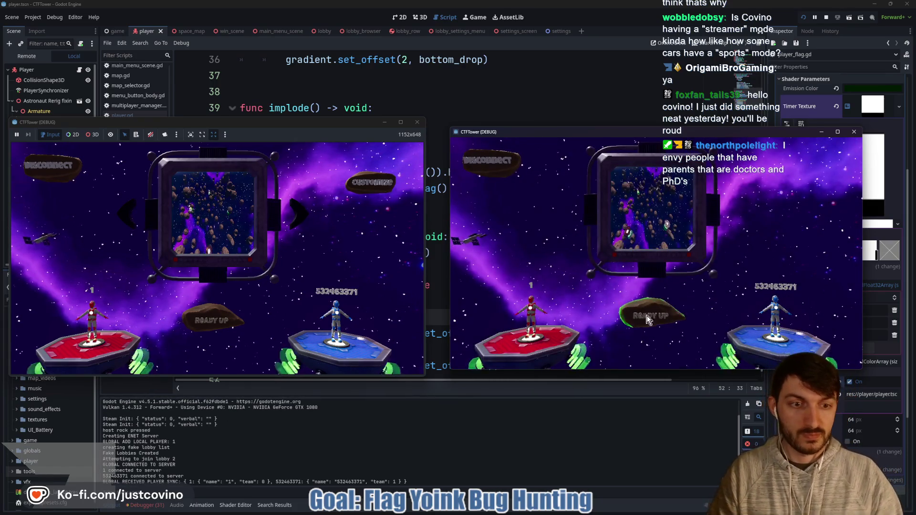
click(648, 320)
click(225, 315)
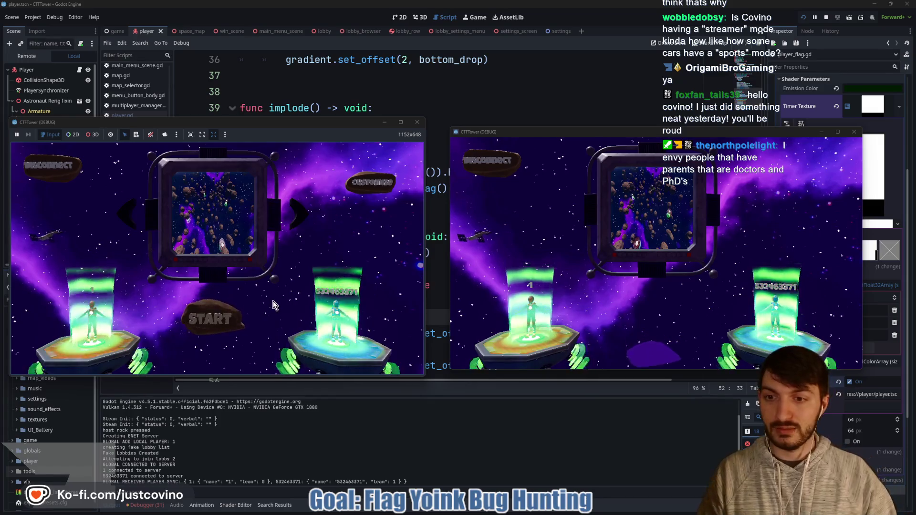
click(227, 304)
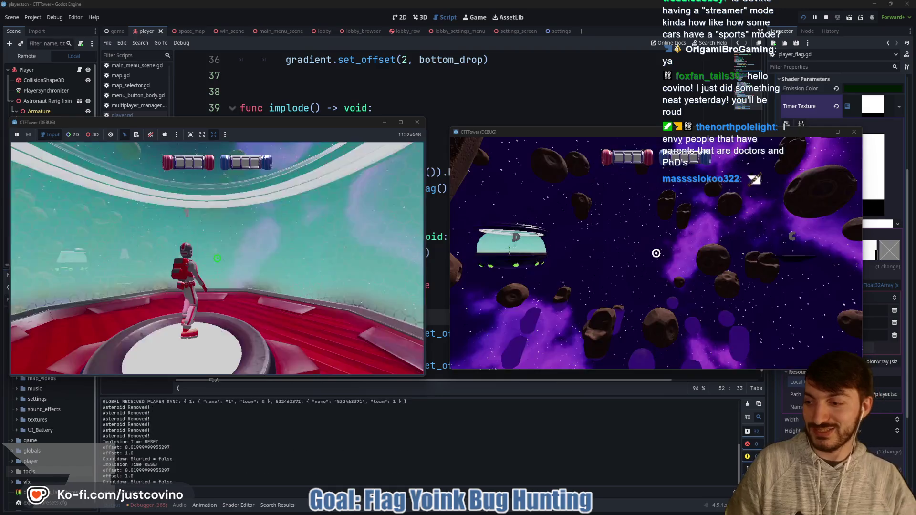
- Run the red player forward and grapple through the asteroids to the blue flag platform and back
key(super)
key(Escape)
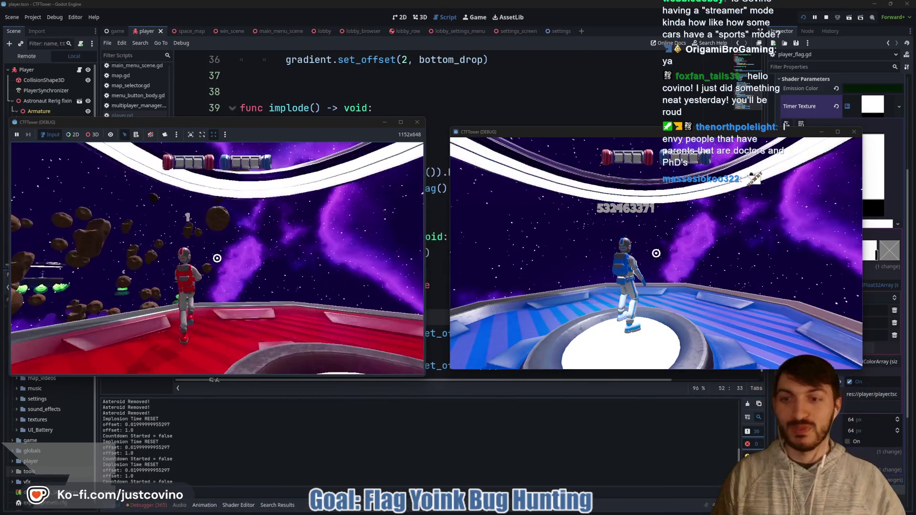
key(w)
click(217, 258)
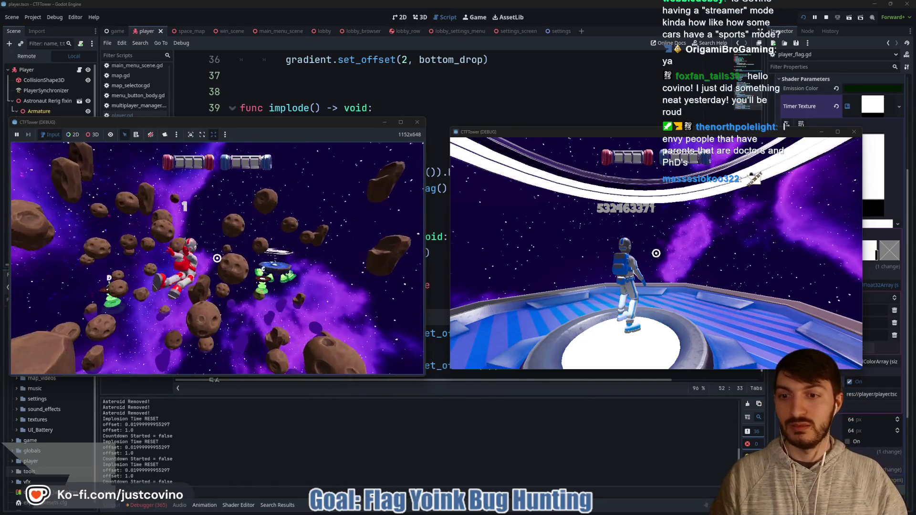
click(218, 258)
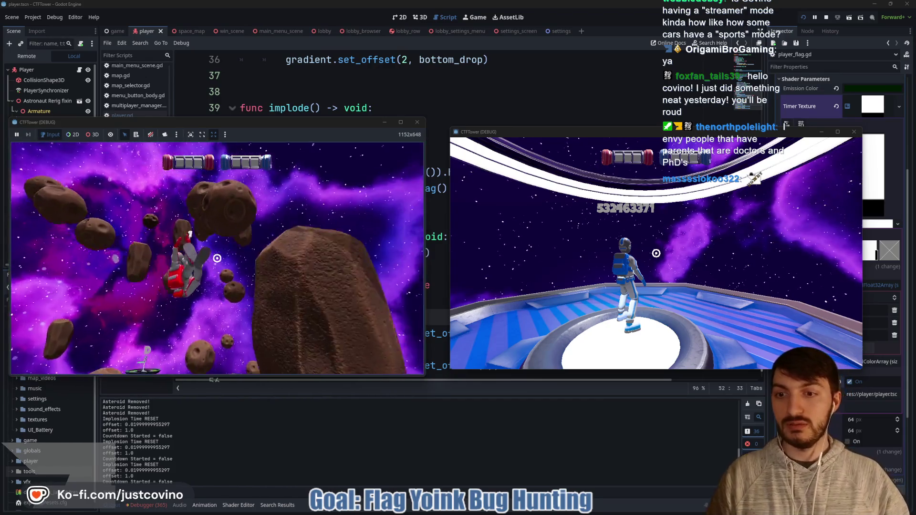
click(218, 259)
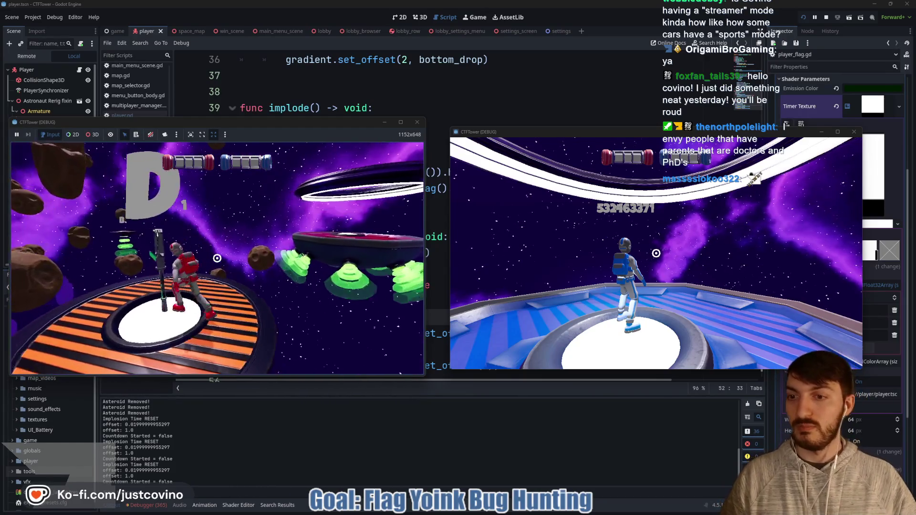
click(217, 259)
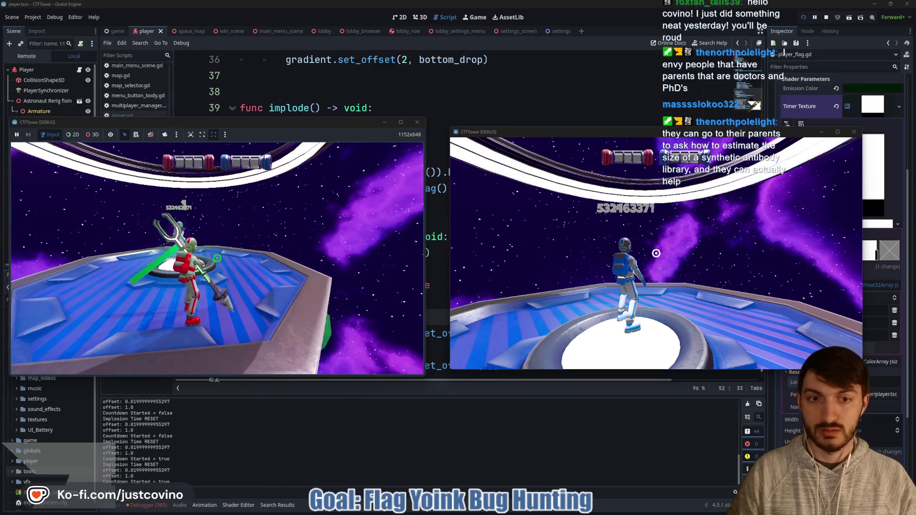
- Move the blue player around its platform, then return to the left game window
key(w)
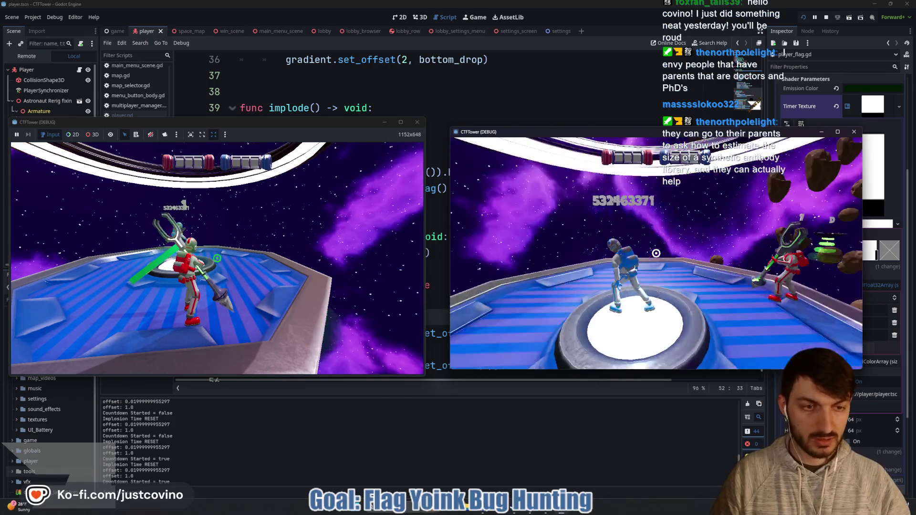
key(w)
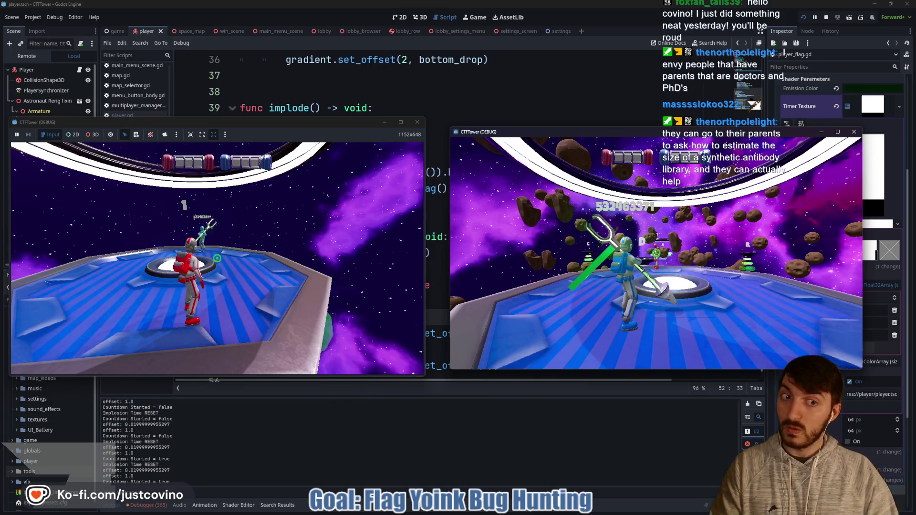
click(385, 242)
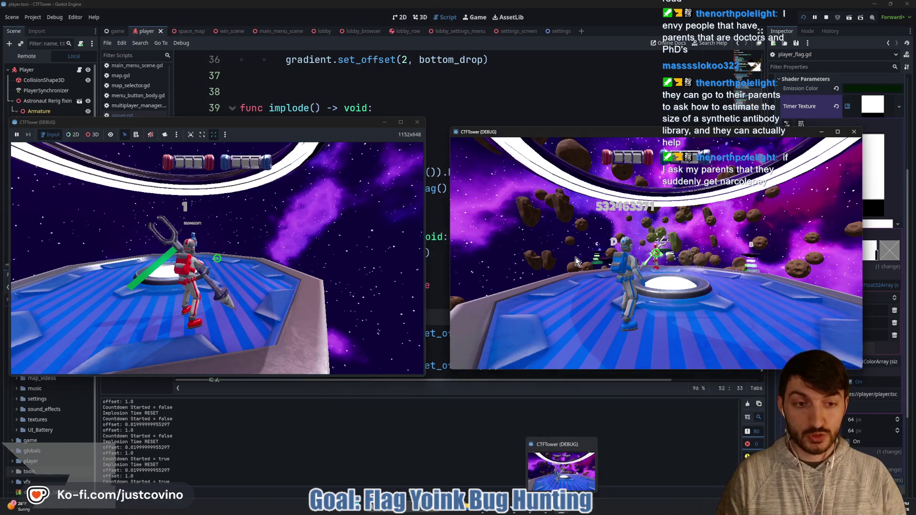
- Swing and throw the tridents in both windows to contest the flag, then stop the game with F8
click(636, 277)
click(348, 219)
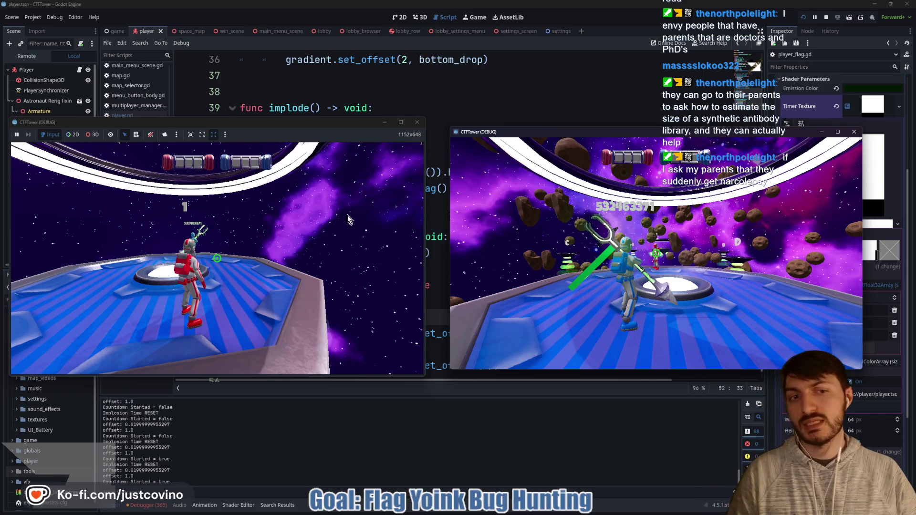
click(281, 253)
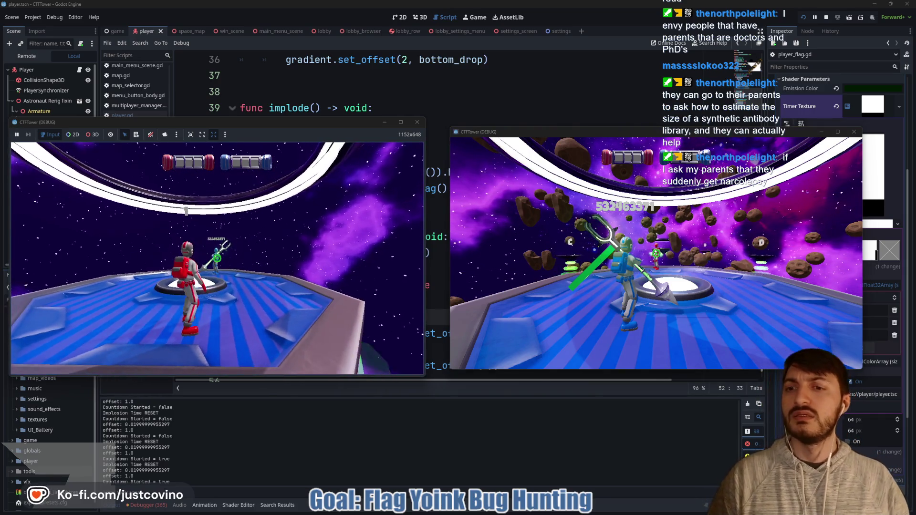
click(217, 258)
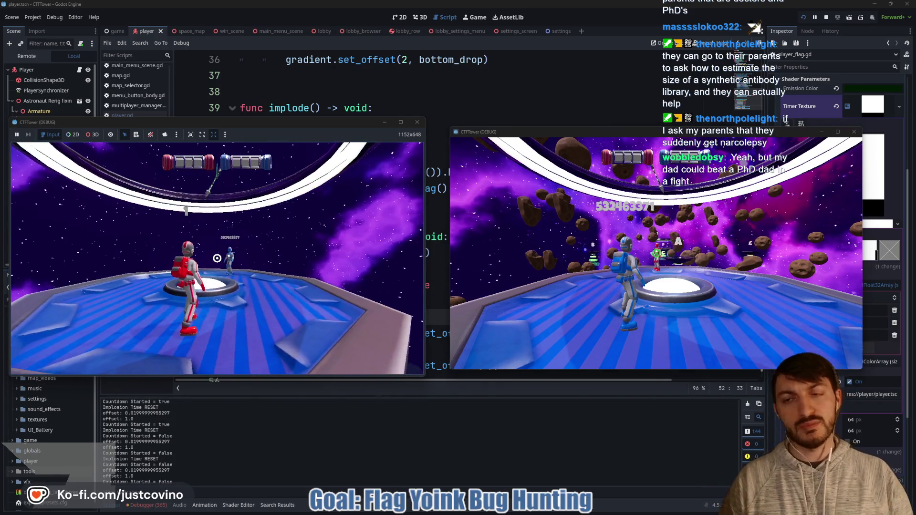
click(217, 259)
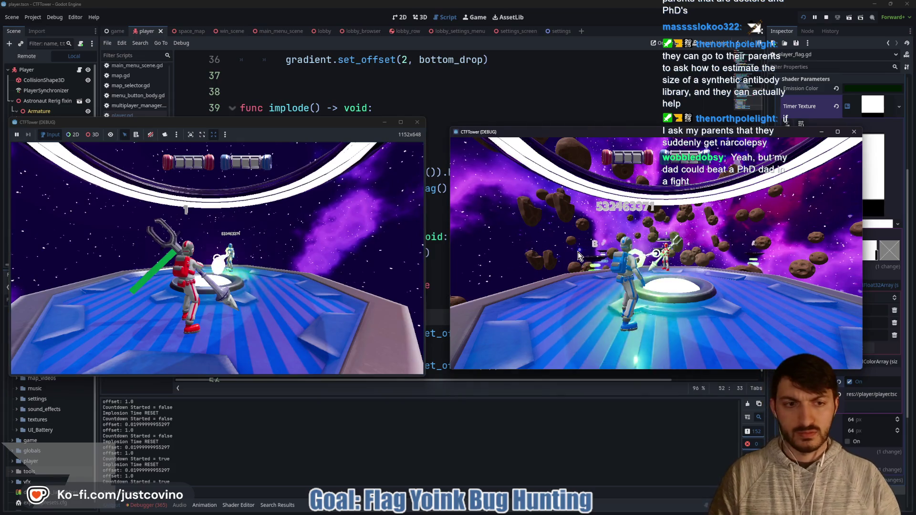
click(217, 258)
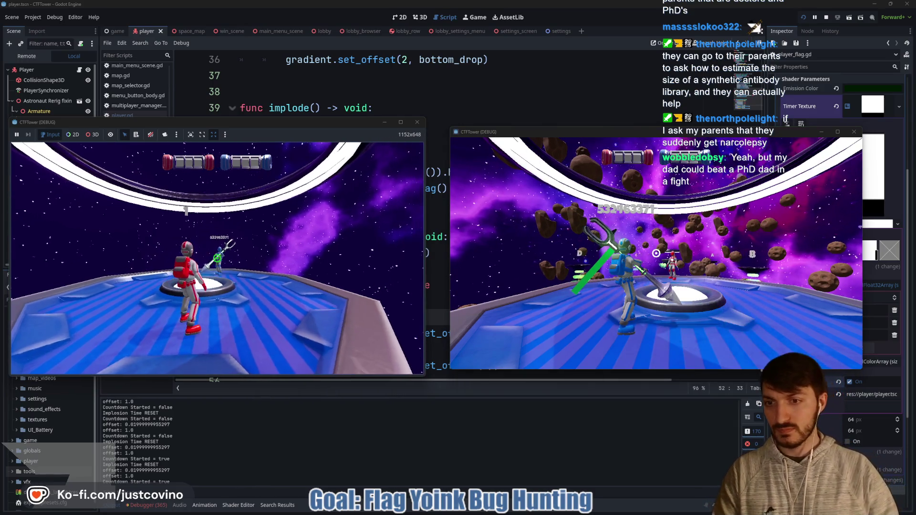
click(656, 253)
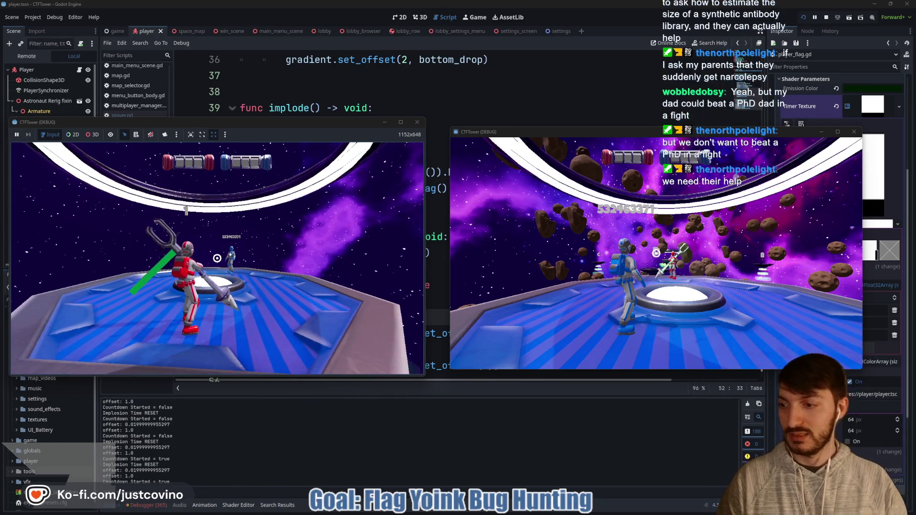
key(F8)
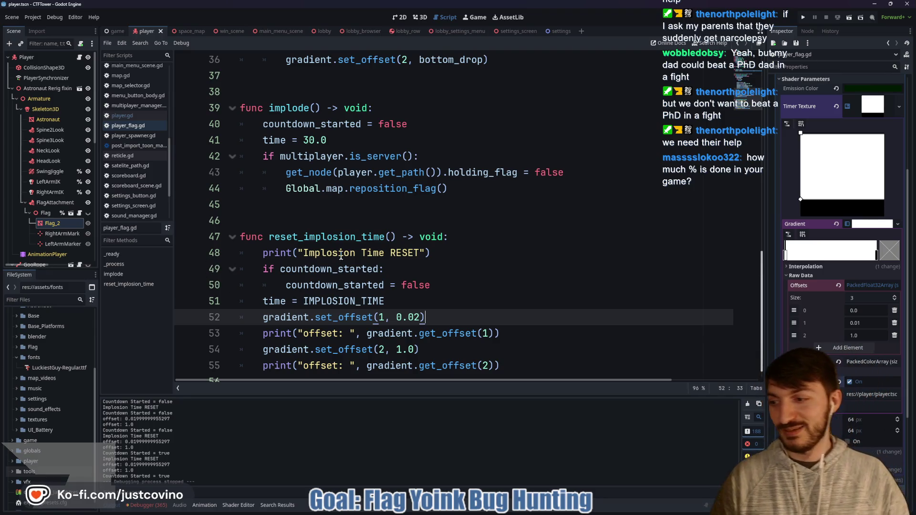
- Delete the two gradient offset print statements and the leftover empty line, then save the script
click(296, 217)
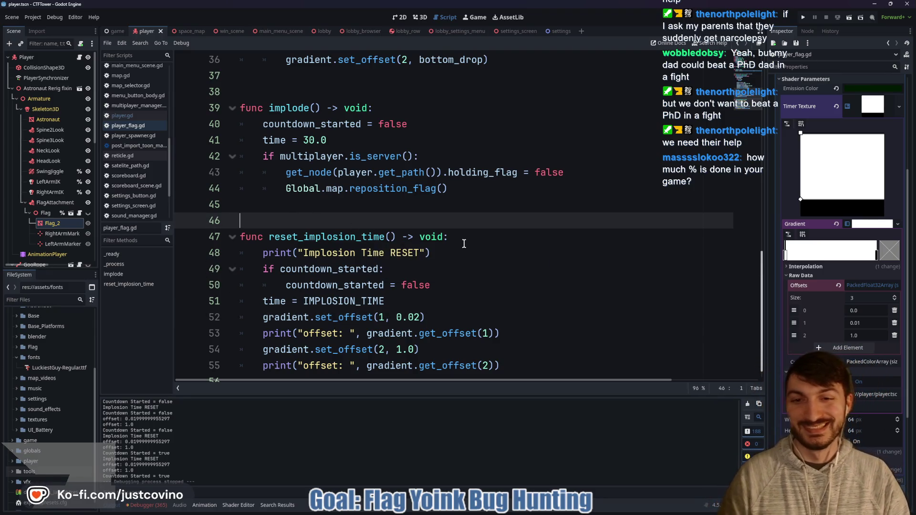
scroll(446, 249, down, 1)
drag(515, 318, 216, 314)
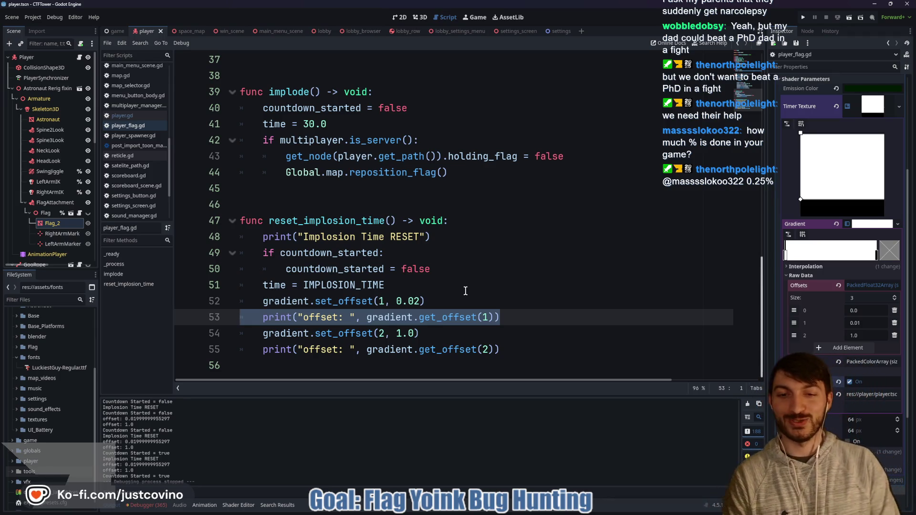
key(BackSpace)
key(BackSpace)
drag(515, 329, 230, 331)
key(BackSpace)
key(BackSpace)
key(ctrl+s)
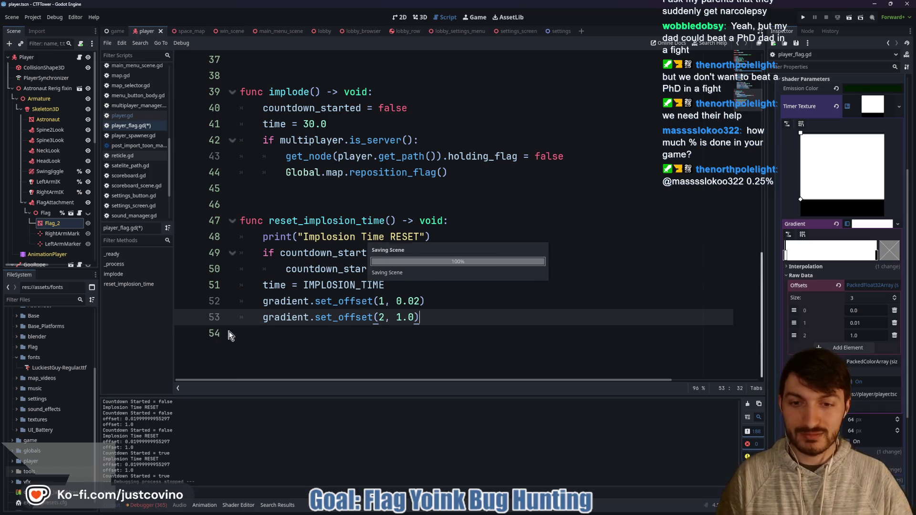
- Look over lines 45-50 of the script and save the script and scene again
click(432, 264)
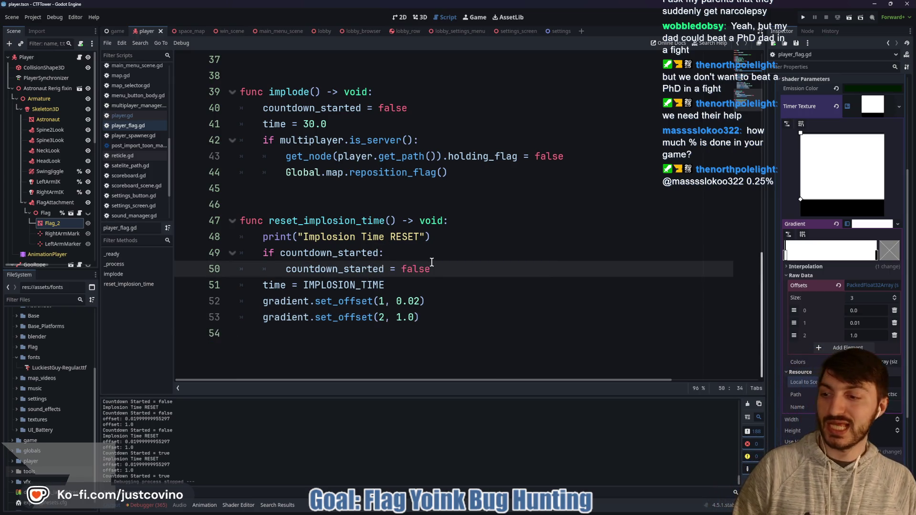
click(361, 203)
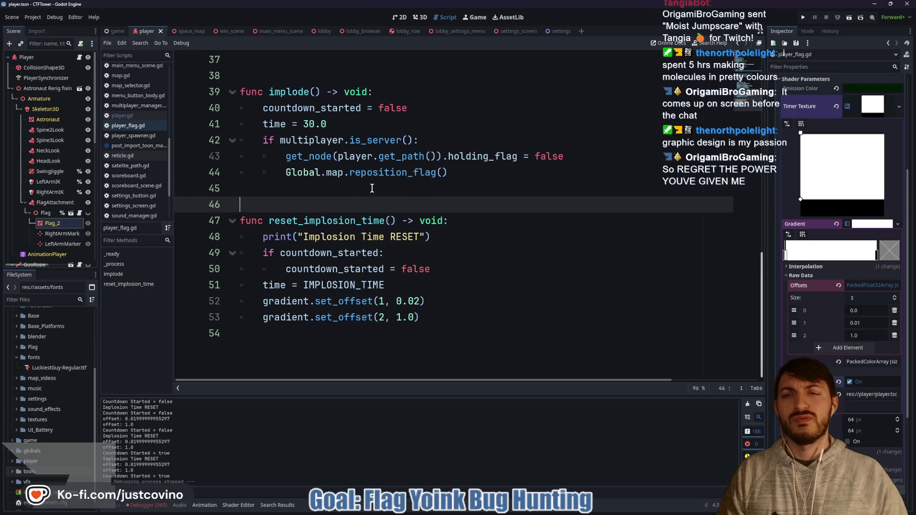
click(373, 188)
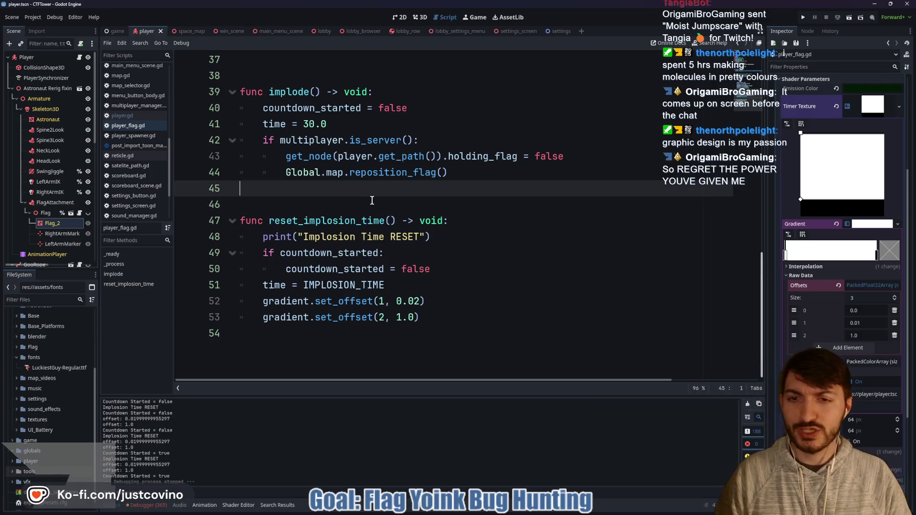
key(ctrl+s)
key(ctrl+s)
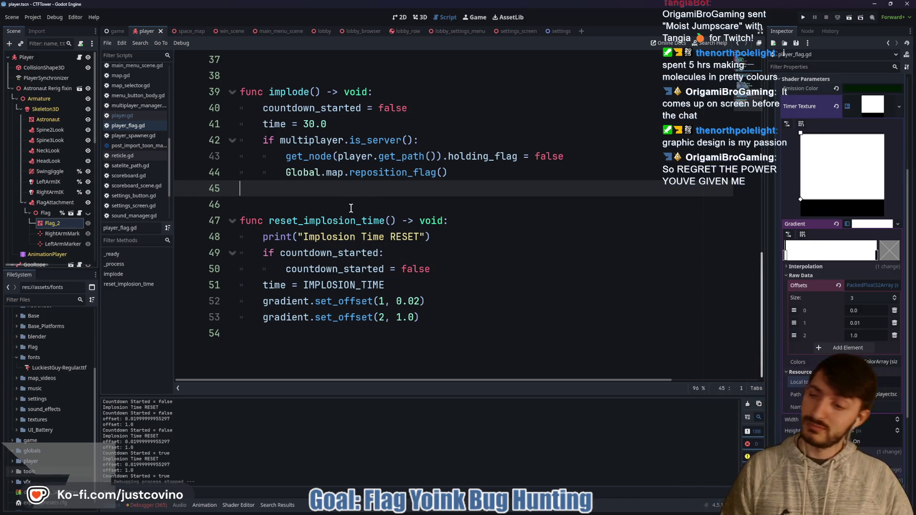
click(350, 209)
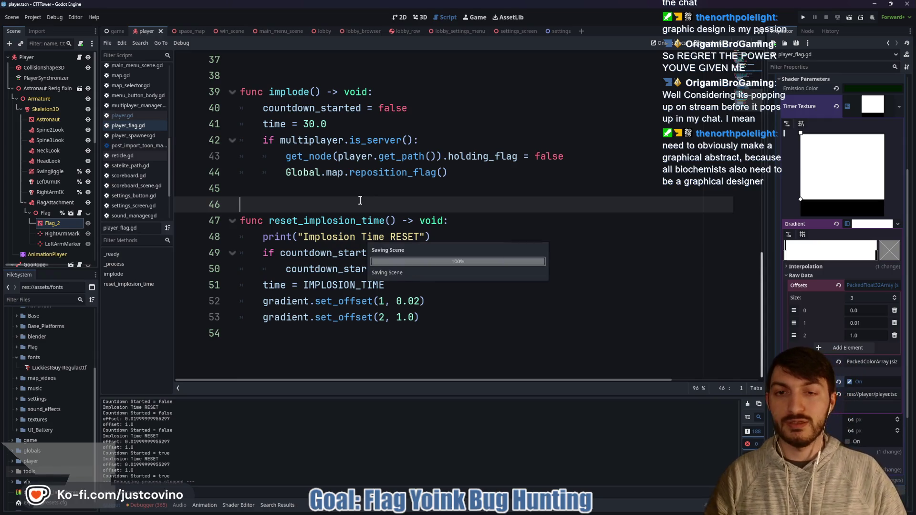
- Review _process's bottom_drop offset line and the blank lines after the implode function
scroll(334, 207, up, 3)
click(334, 207)
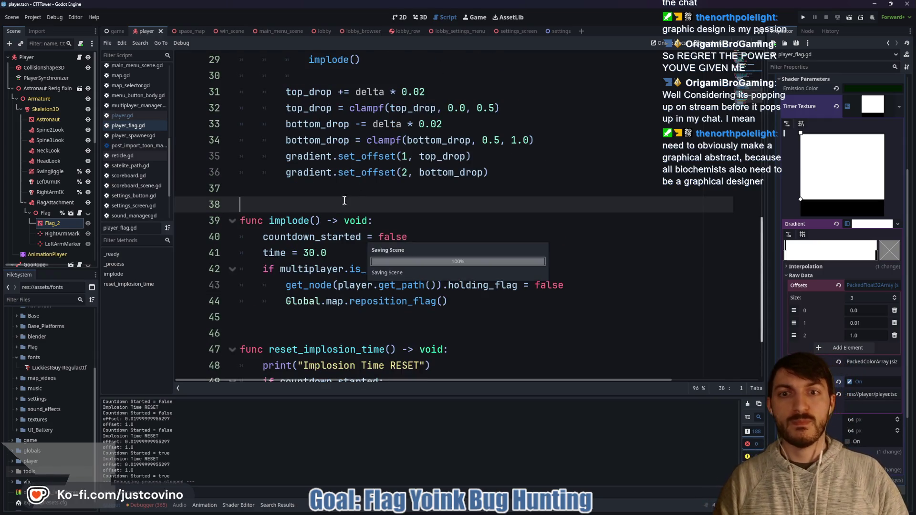
click(385, 173)
scroll(378, 183, down, 2)
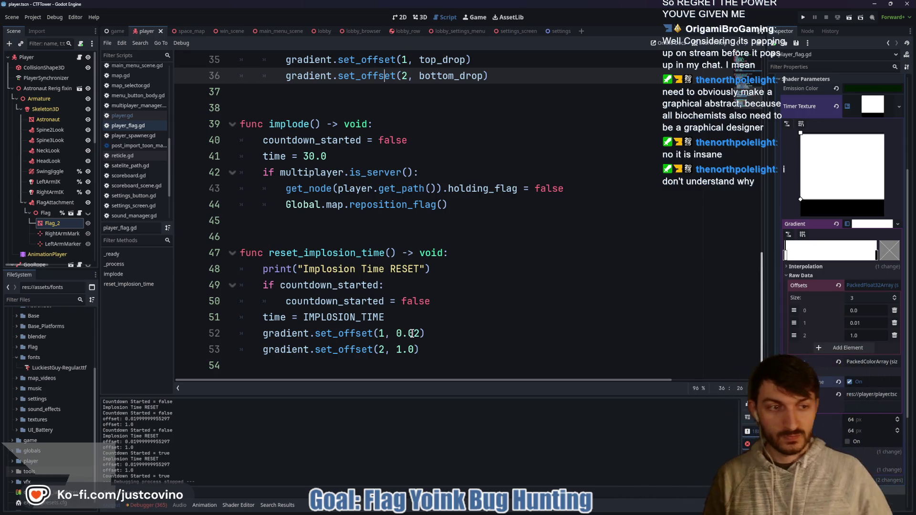
click(329, 226)
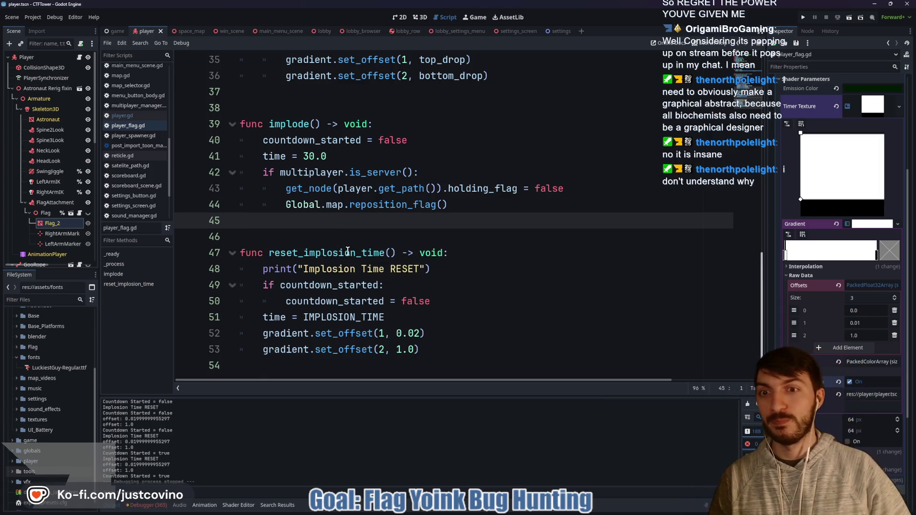
click(350, 235)
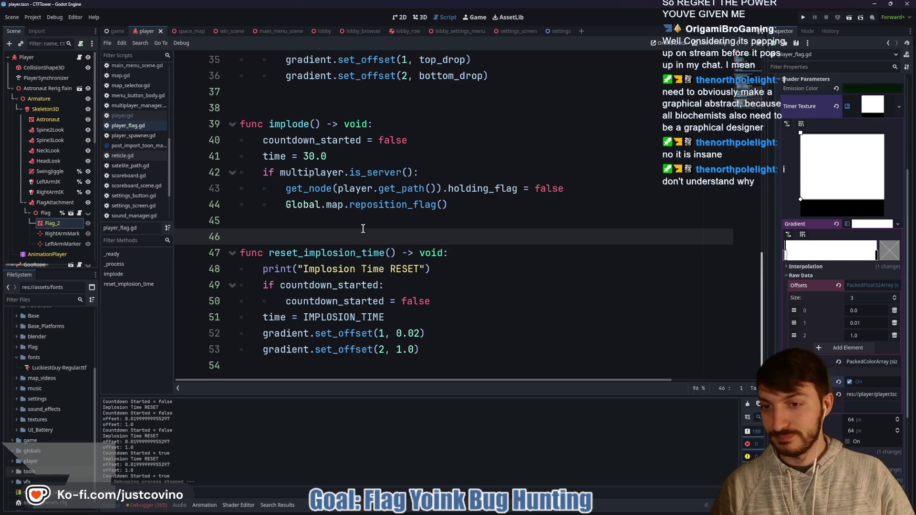
- Delete line 48's print("Implosion Time RESET") and look over lines 38-48 of the script
drag(430, 269, 237, 279)
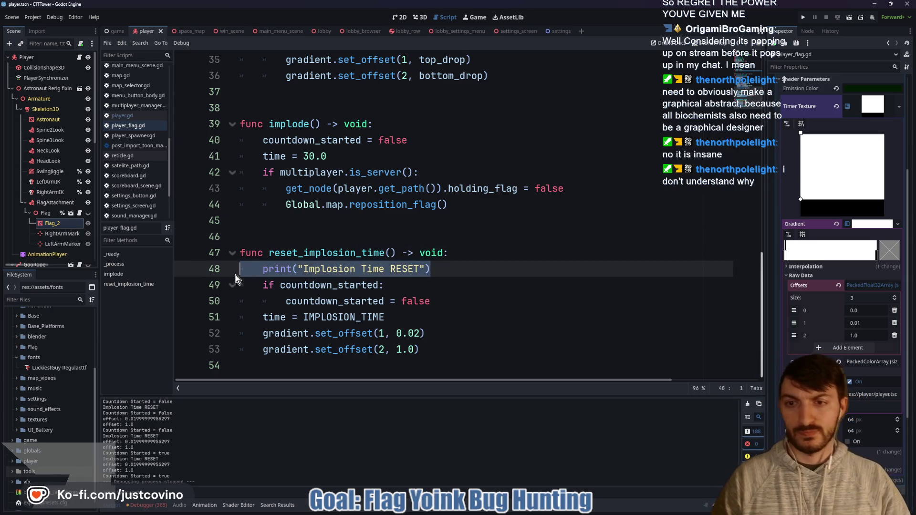
key(BackSpace)
key(BackSpace)
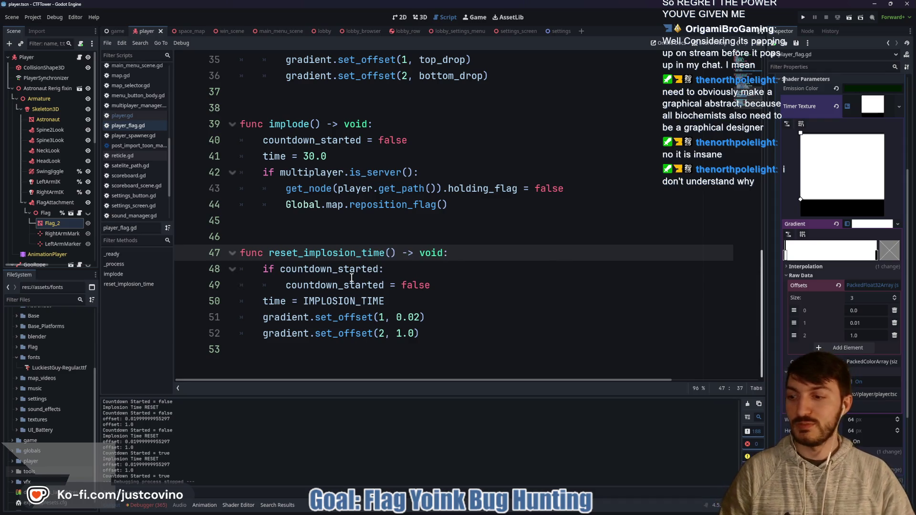
click(420, 275)
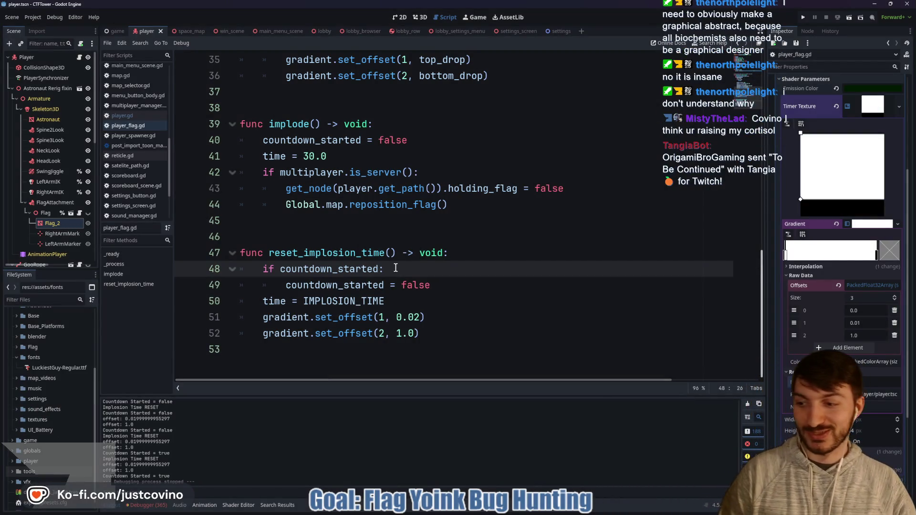
click(376, 236)
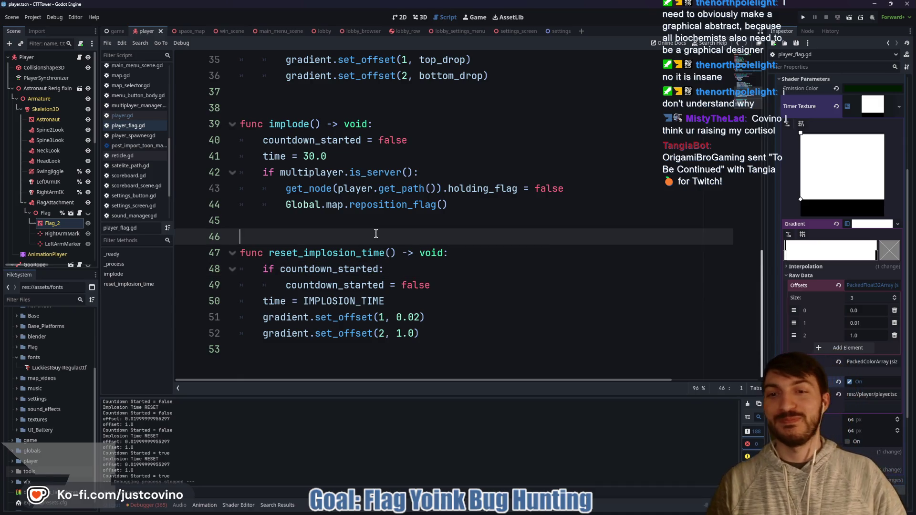
click(316, 221)
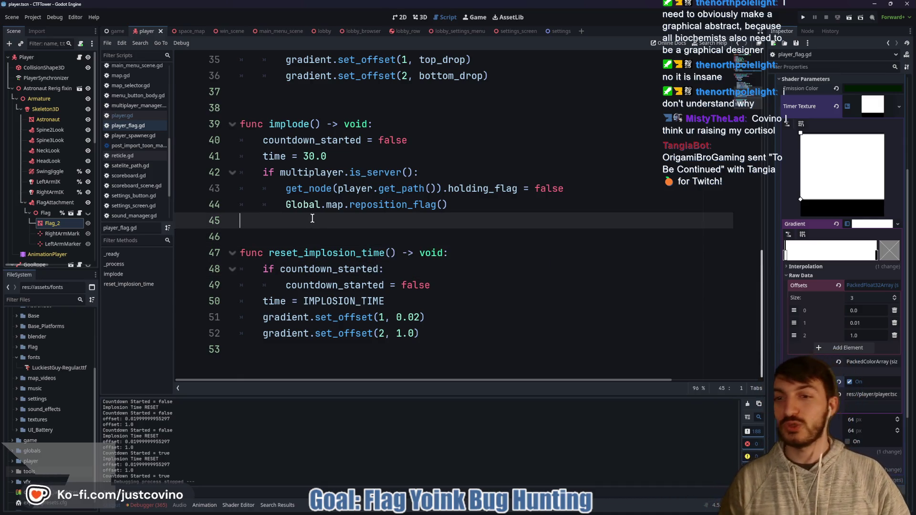
click(367, 233)
click(434, 267)
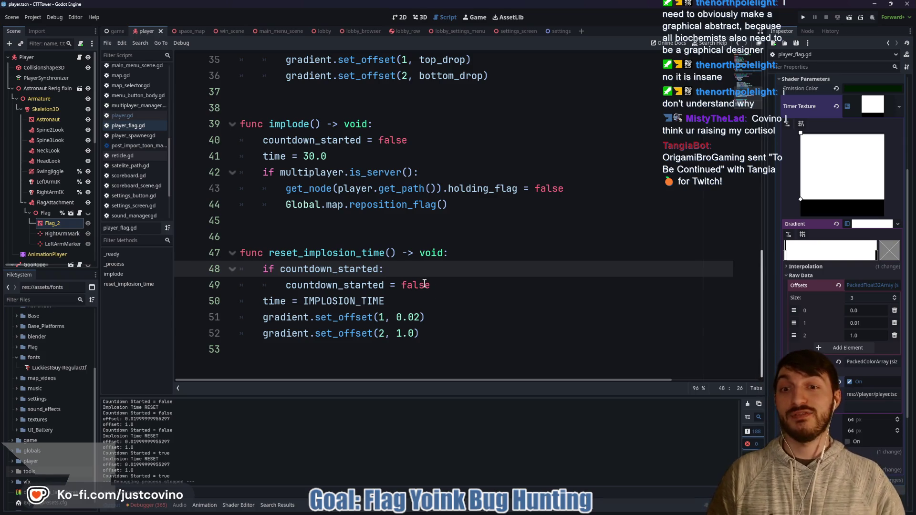
click(434, 221)
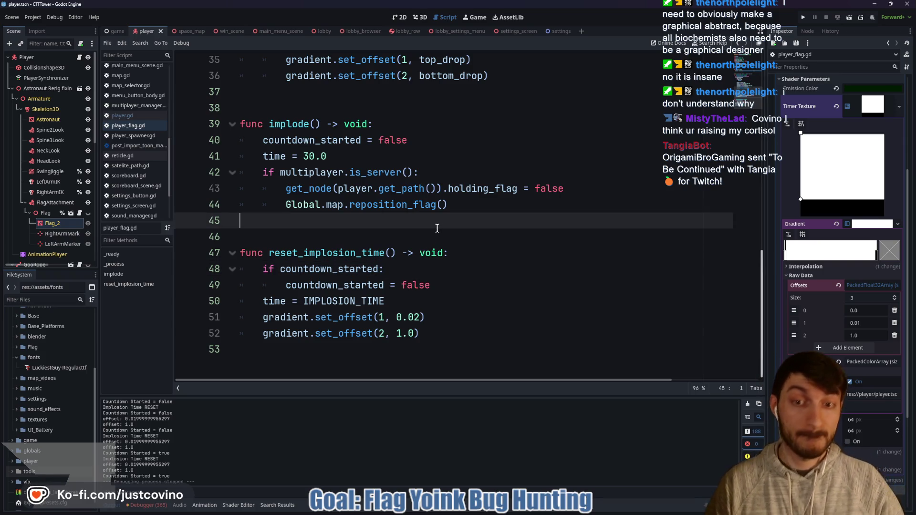
click(316, 107)
scroll(354, 220, up, 3)
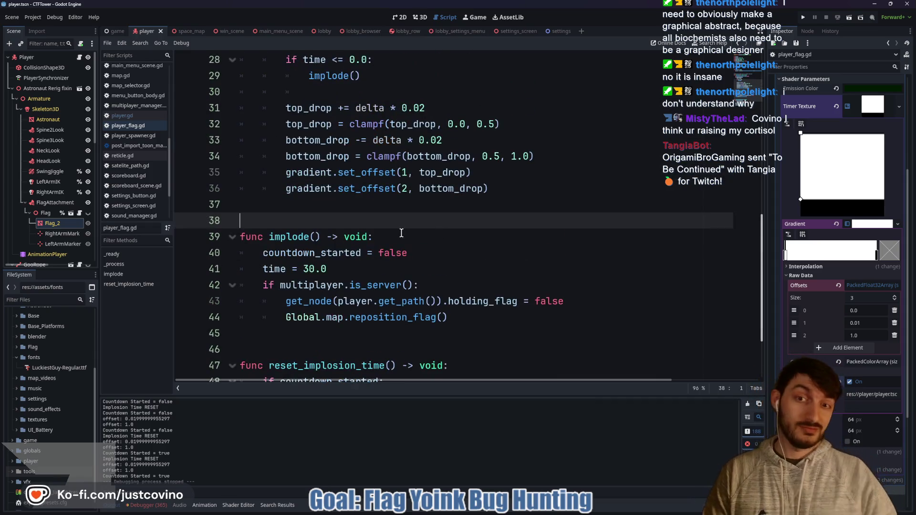
- Review the top of player_flag.gd, selecting the is_multiplayer_authority check
click(329, 205)
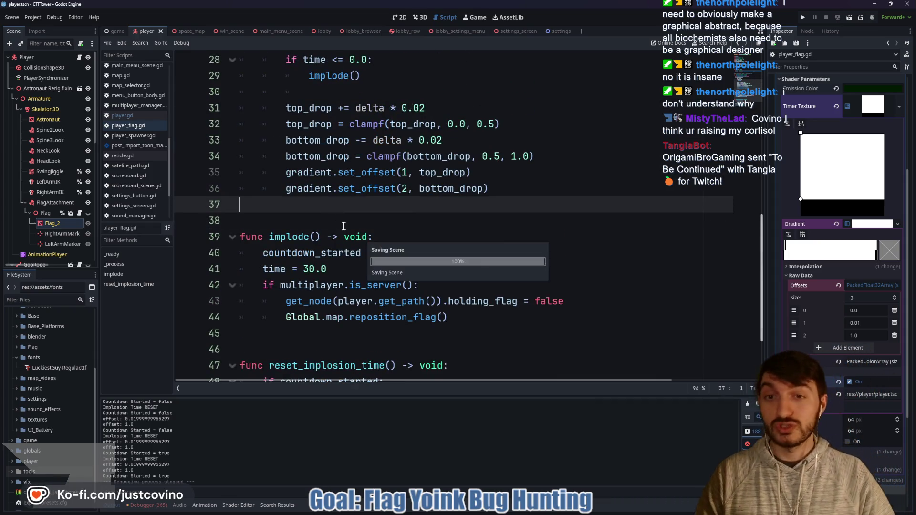
scroll(343, 233, up, 2)
click(312, 189)
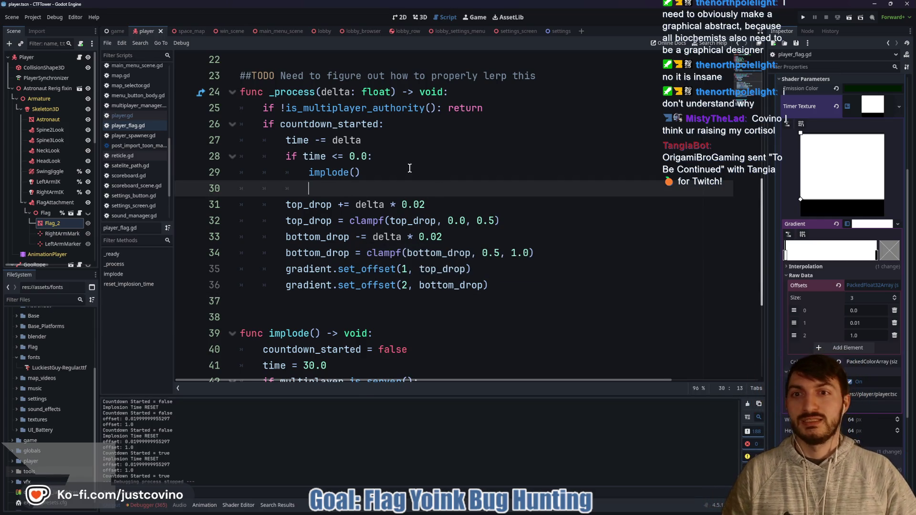
scroll(399, 201, up, 1)
scroll(403, 210, down, 1)
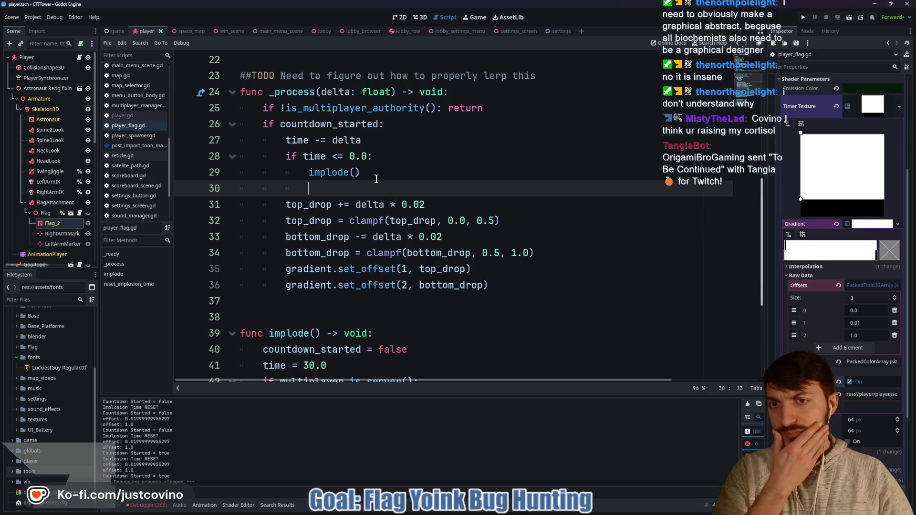
double_click(361, 115)
scroll(382, 181, down, 2)
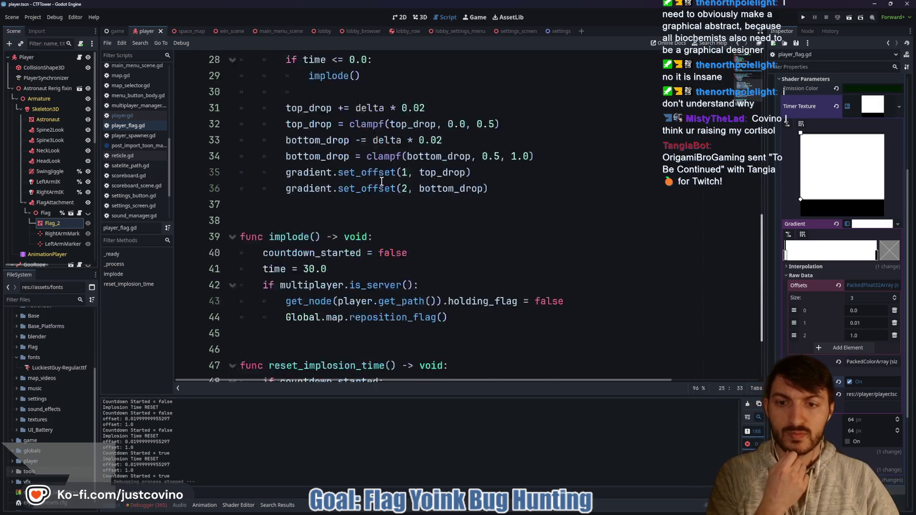
scroll(382, 181, down, 2)
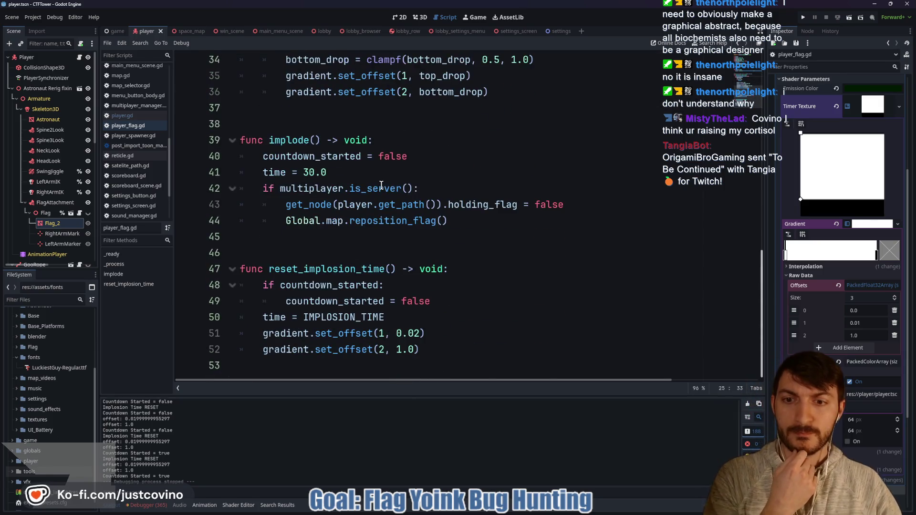
- Check the reset_implosion_time function, then bring the browser with the ToDo board forward
click(458, 272)
scroll(470, 275, up, 4)
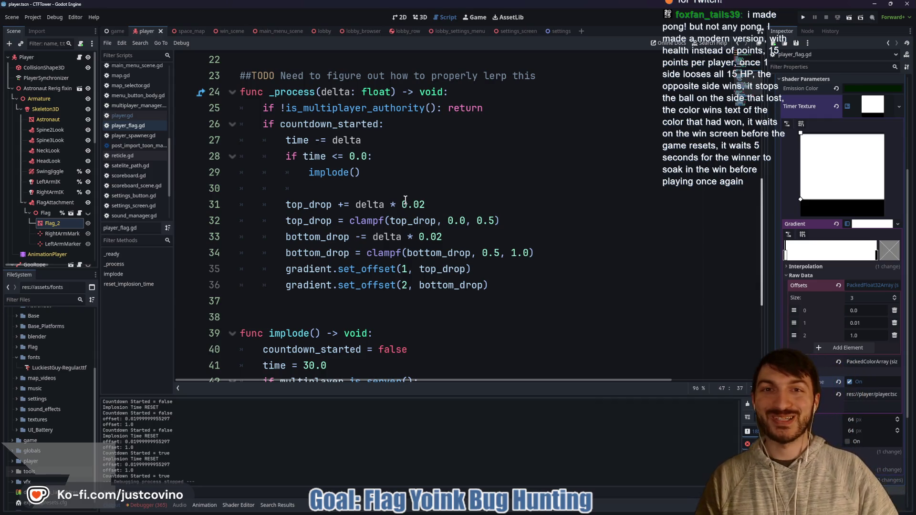
click(406, 193)
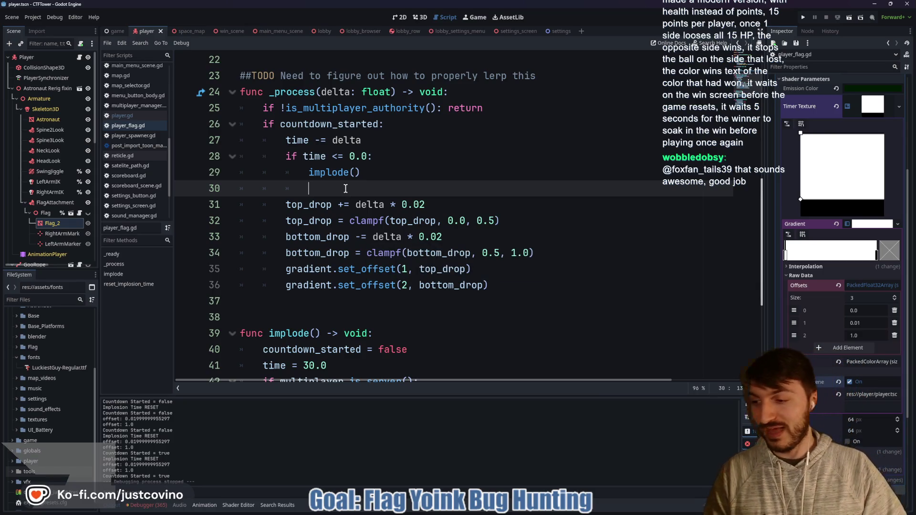
scroll(344, 190, down, 2)
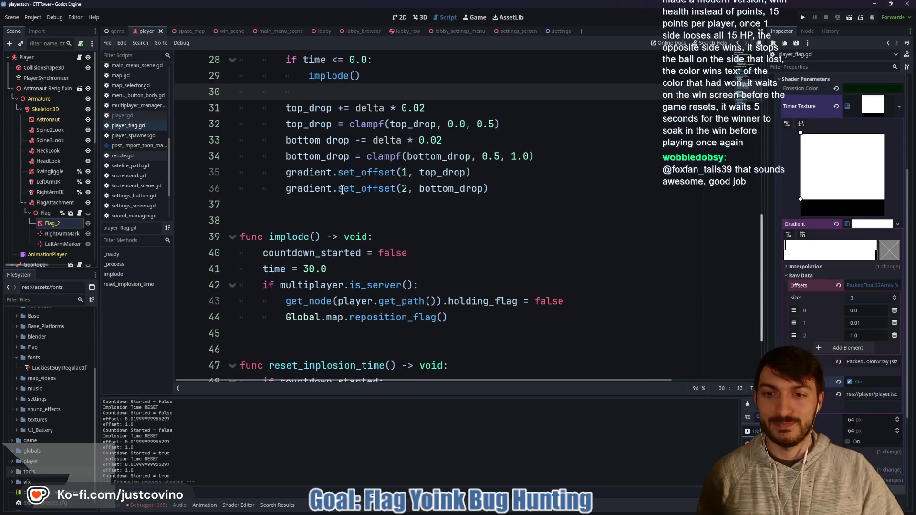
scroll(333, 193, down, 2)
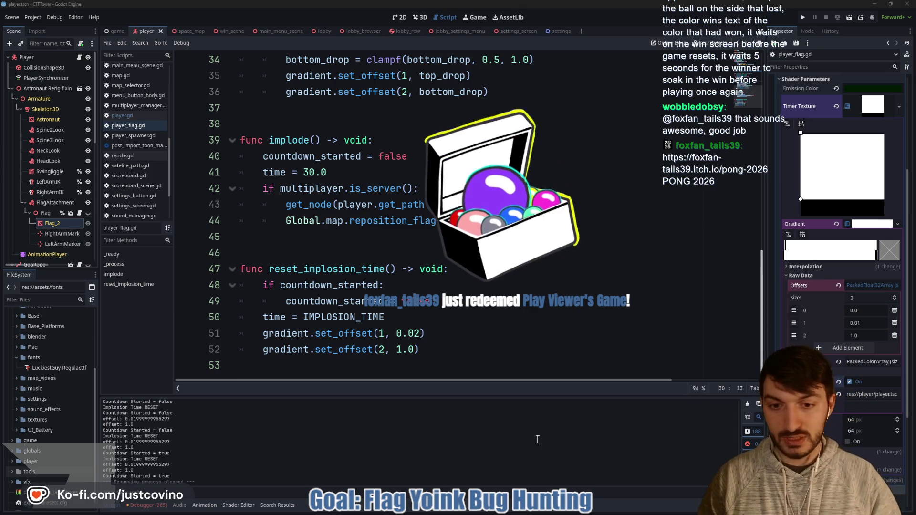
click(495, 512)
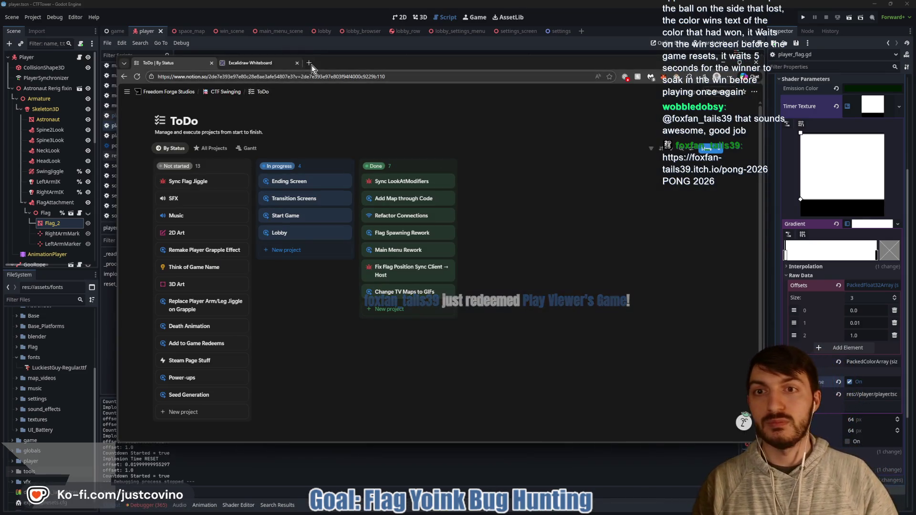
- Open the pasted Pong - 2026 itch.io page in a new tab and download its zip
click(309, 62)
text(https://foxfan-tails39.itch.io/pong-2026)
key(Return)
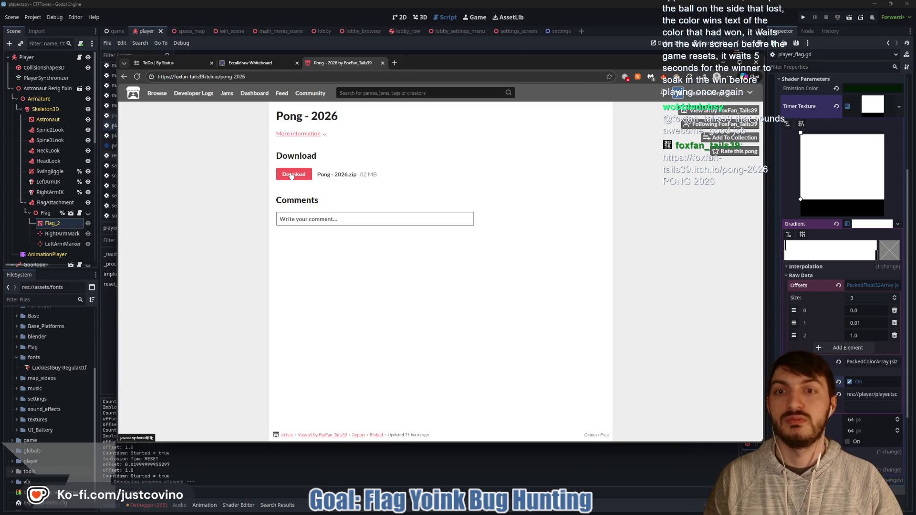
click(292, 175)
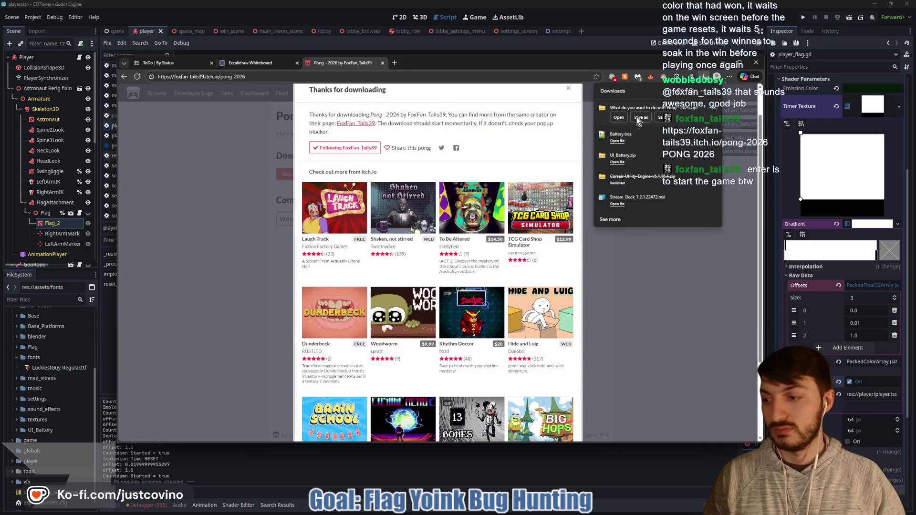
- Save Pong - 2026.zip into Desktop > TemporaryStuff, then close the tab and browser
click(638, 119)
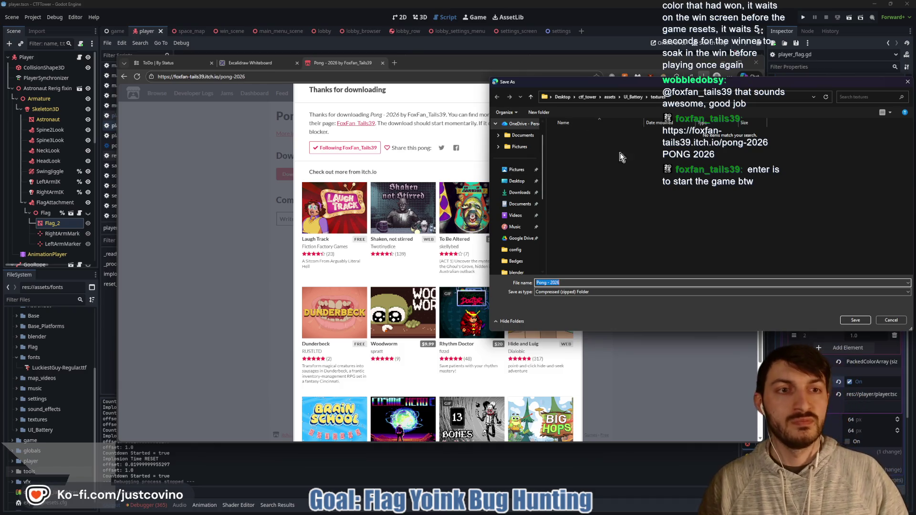
click(517, 181)
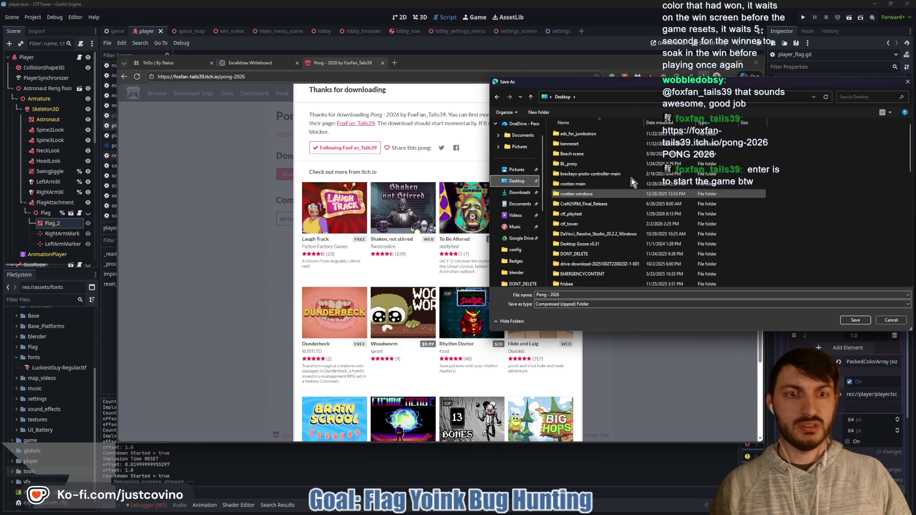
scroll(594, 182, down, 4)
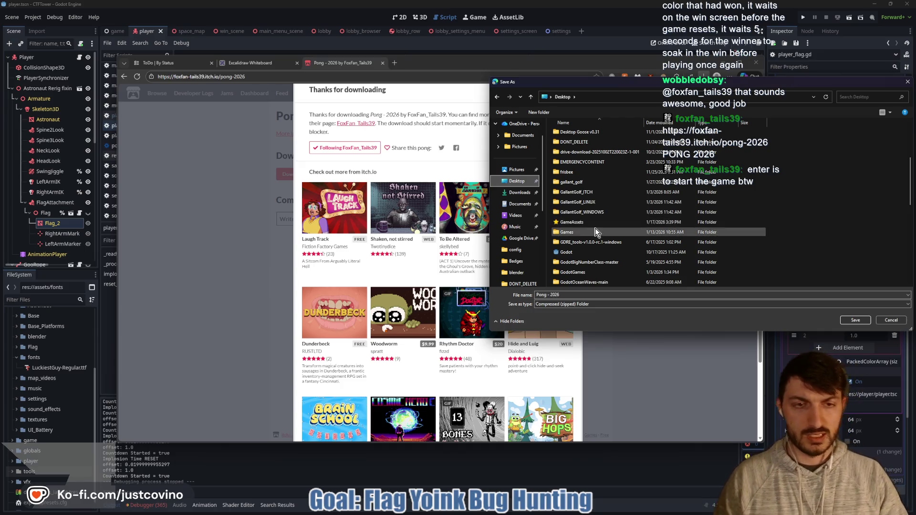
scroll(595, 229, down, 2)
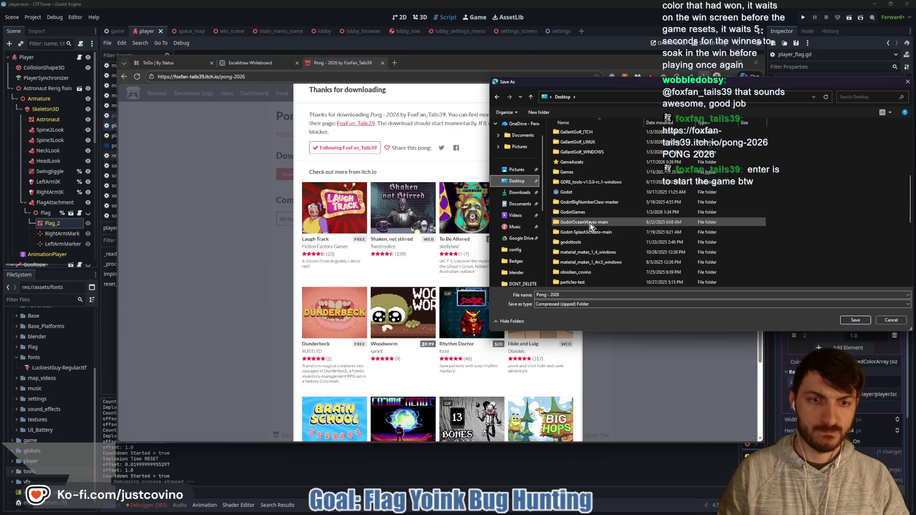
scroll(591, 229, down, 2)
double_click(585, 259)
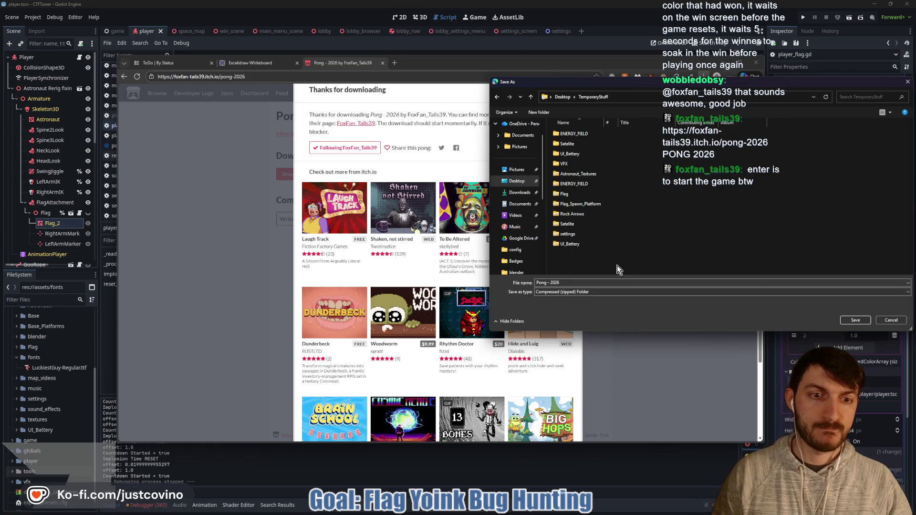
click(858, 321)
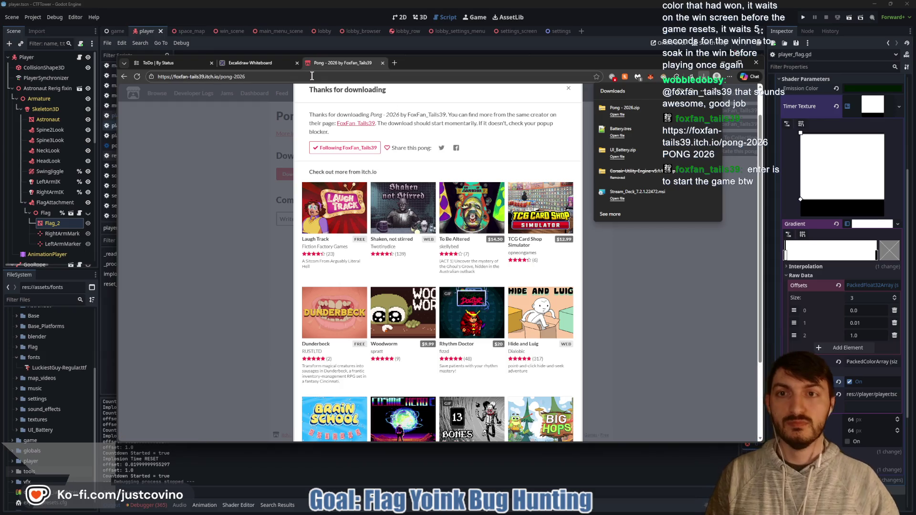
click(383, 62)
key(alt+Tab)
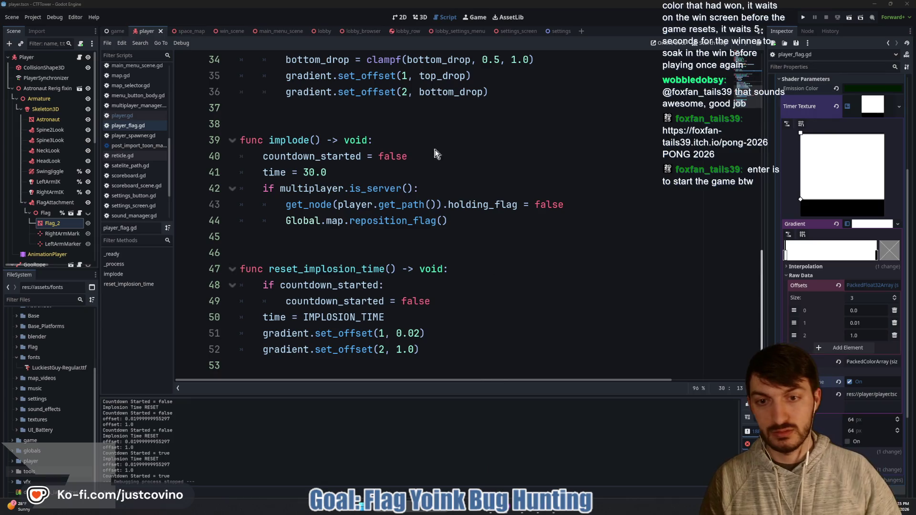
- Extract Pong - 2026.zip inside the Desktop's TemporaryStuff folder
key(super+e)
click(259, 221)
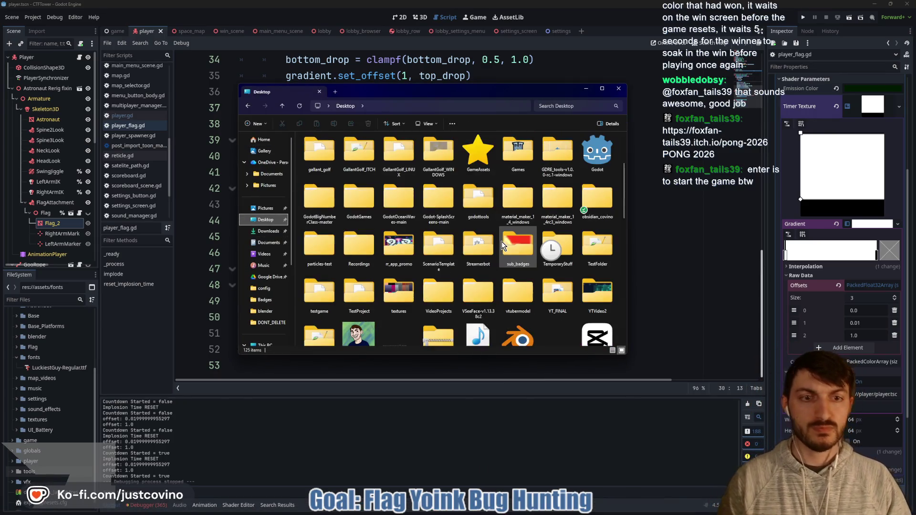
double_click(552, 241)
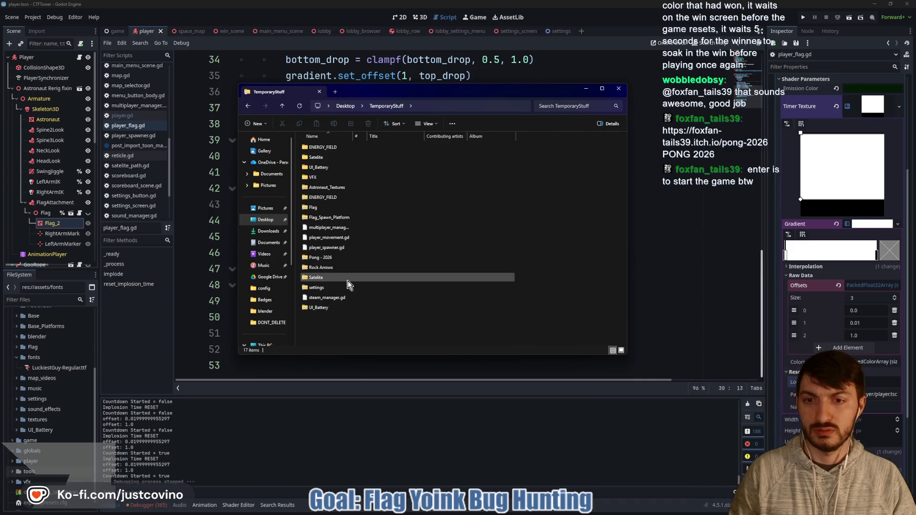
click(324, 258)
click(458, 123)
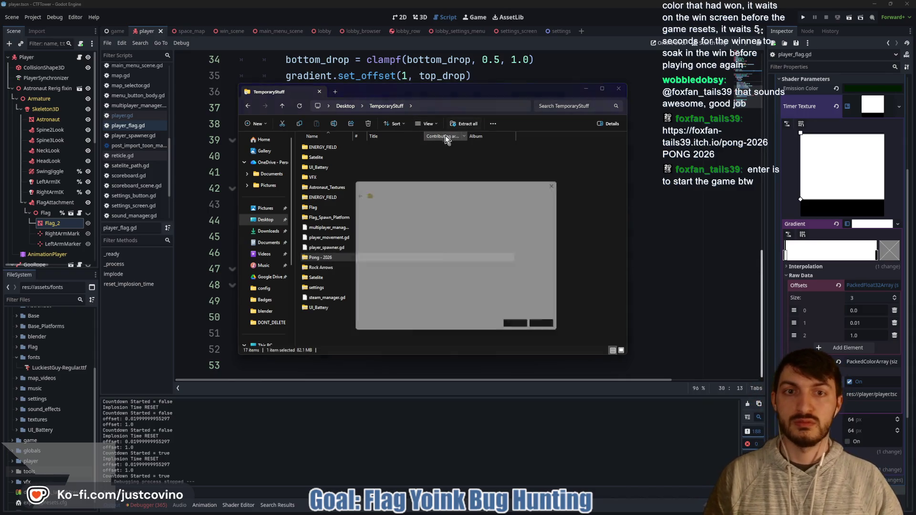
click(531, 330)
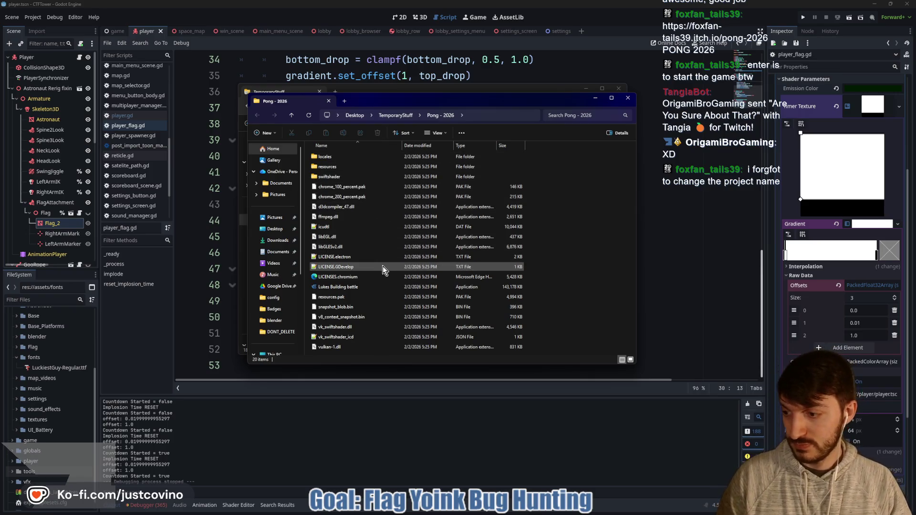
- Launch Lukes Building battle, choosing Run anyway past the SmartScreen warning
double_click(347, 291)
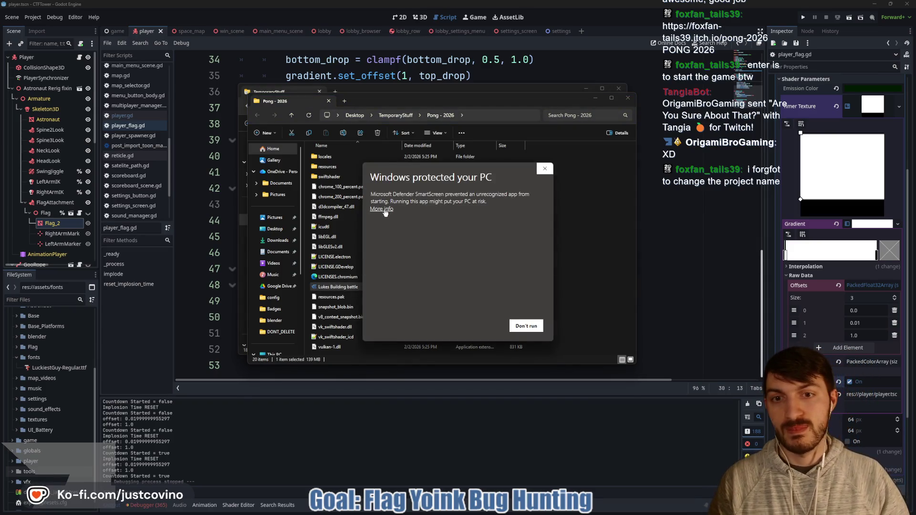
click(382, 210)
click(480, 327)
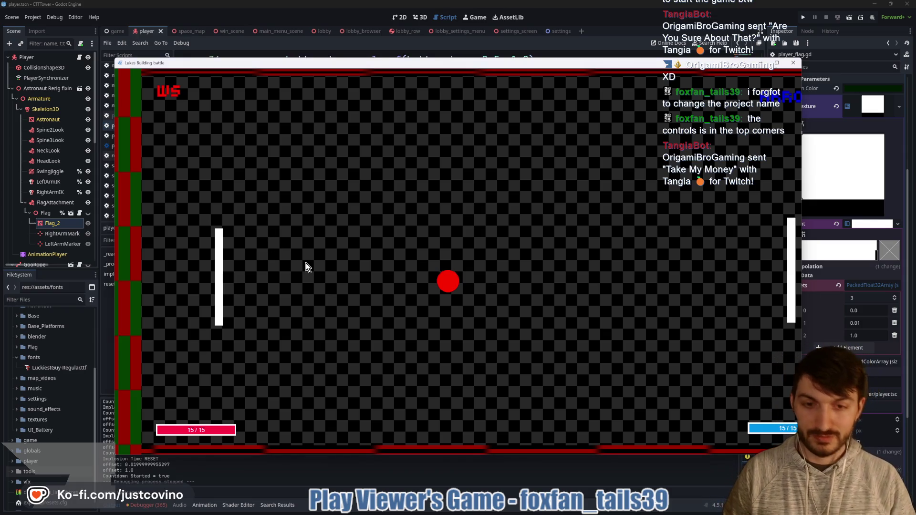
- Start a rally, moving the left paddle with W and S to track the ball
key(s)
key(s)
key(w)
key(s)
key(w)
key(s)
key(w)
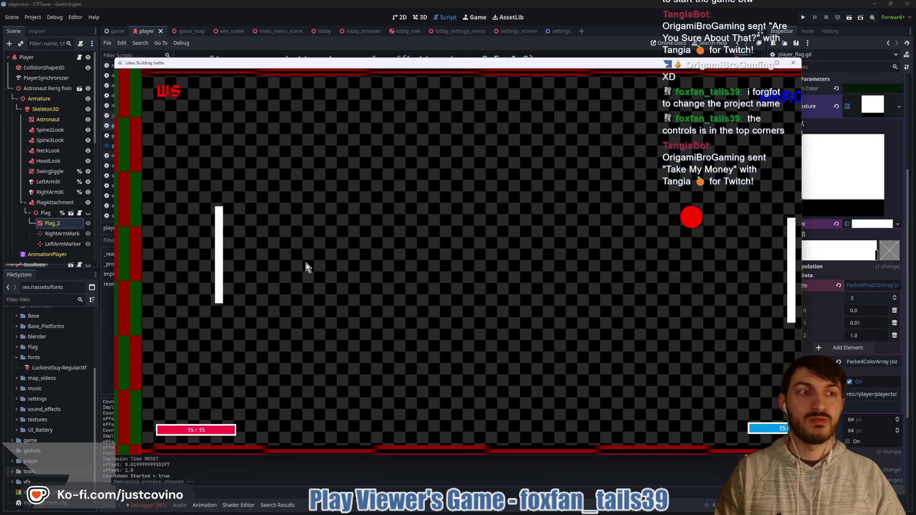
key(s)
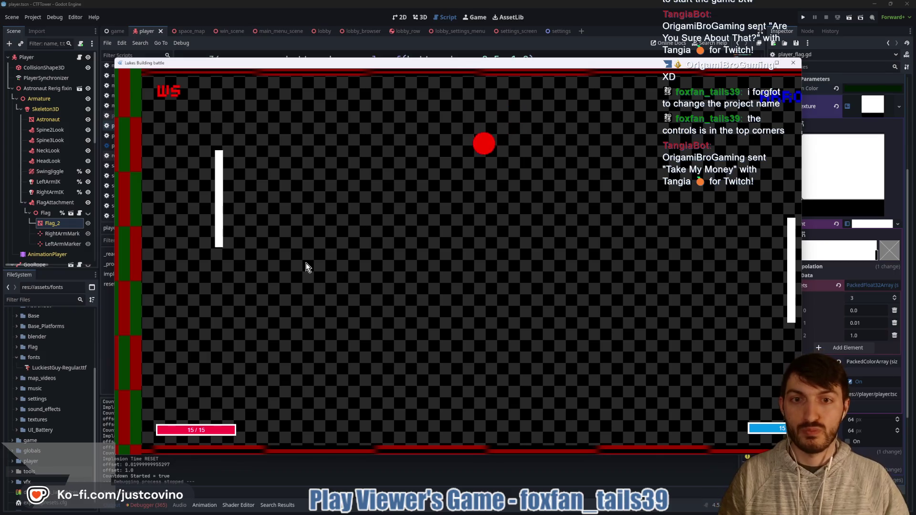
key(s)
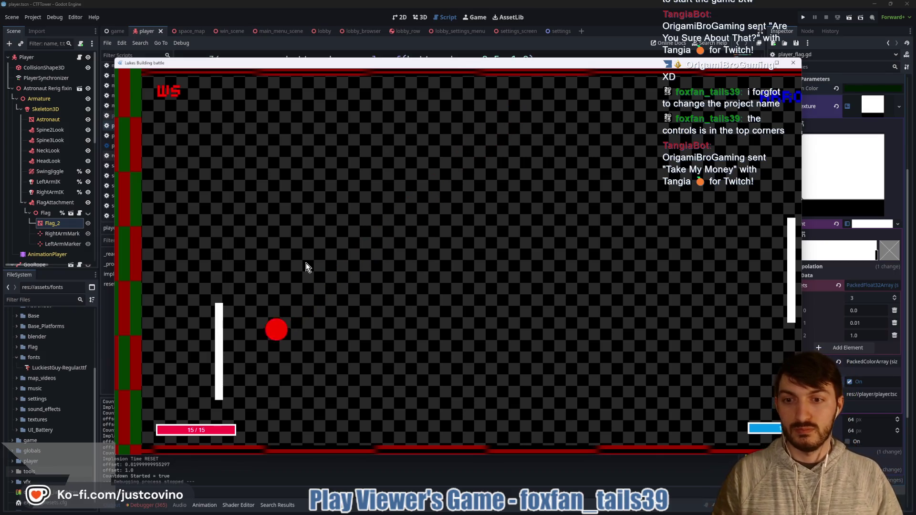
key(w)
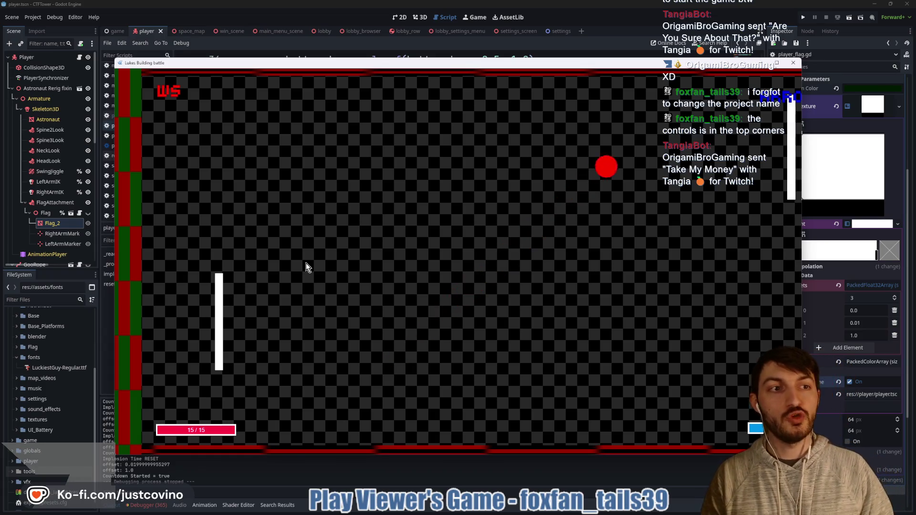
- Keep returning the ball with the left paddle, then maximize the game window
key(s)
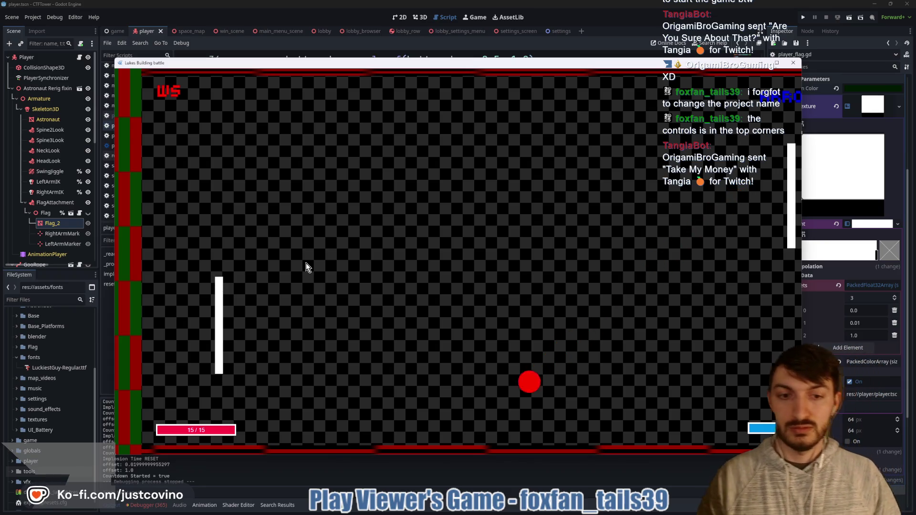
key(s)
key(w)
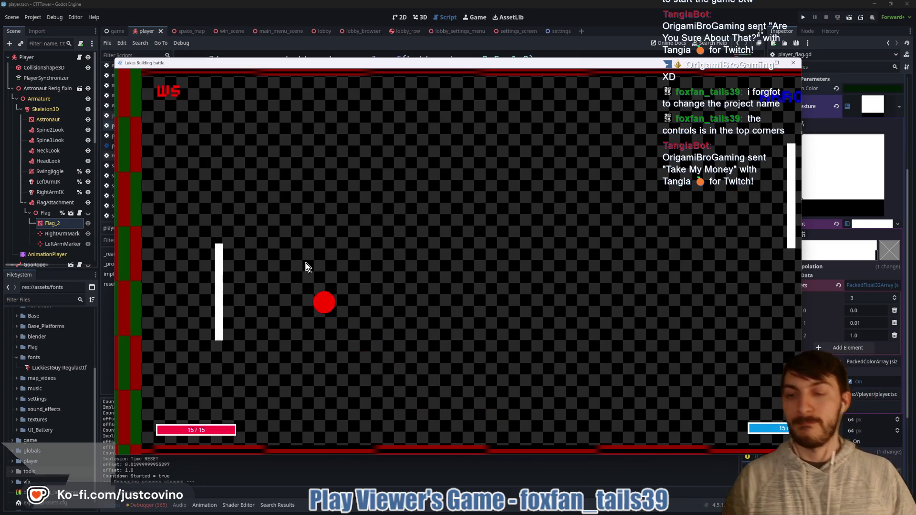
key(w)
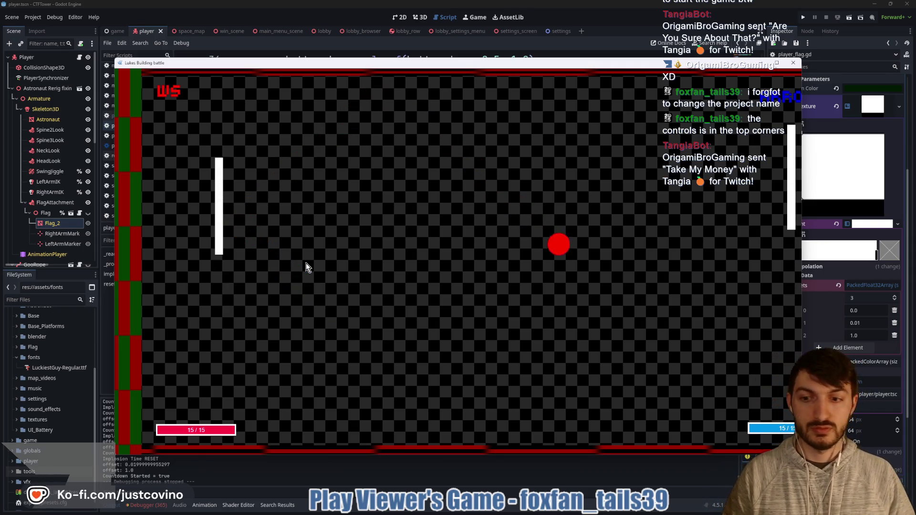
key(s)
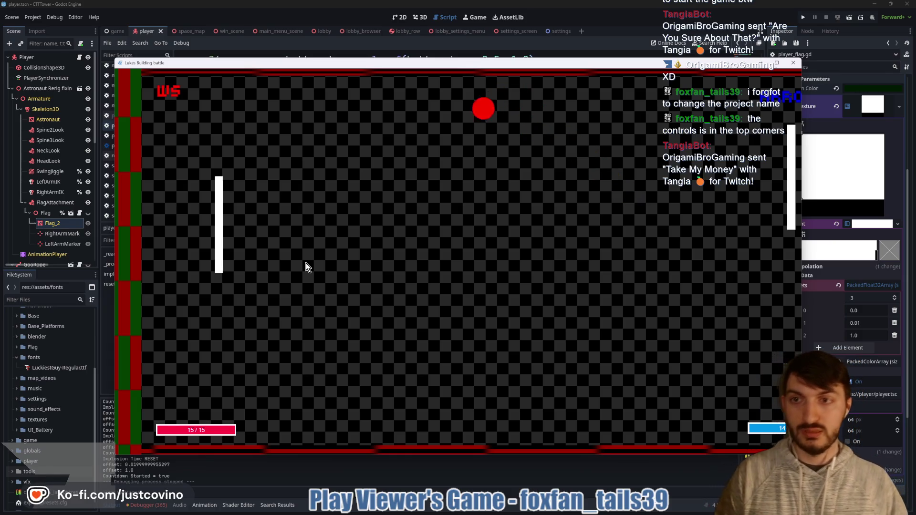
key(s)
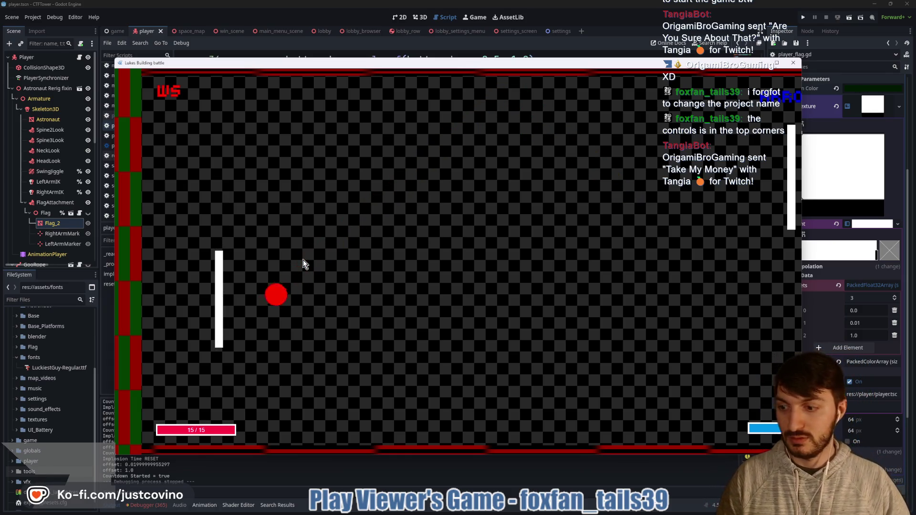
key(s)
key(s)
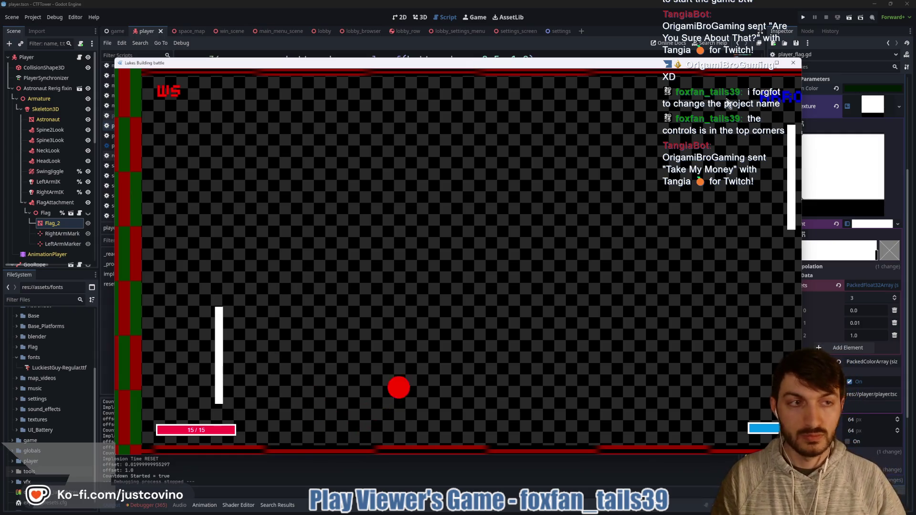
click(777, 63)
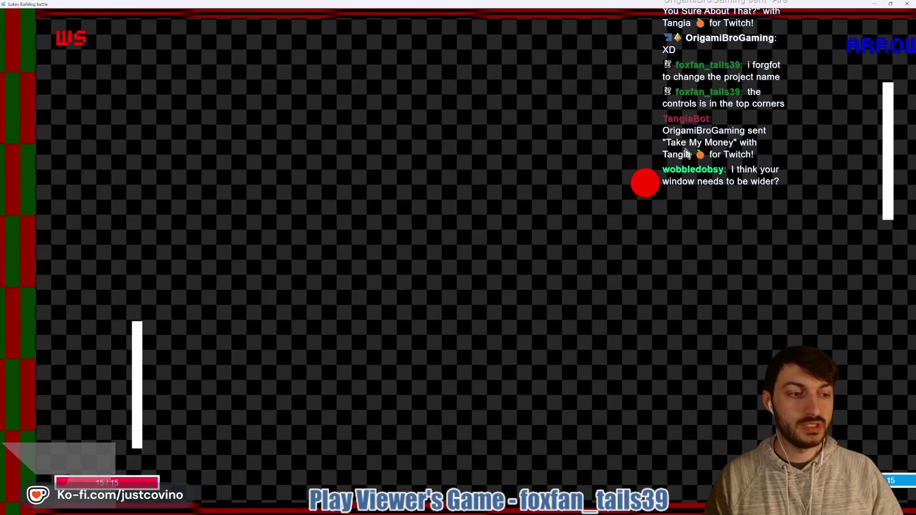
- Return the opening rallies with W/S on the left paddle and the arrow keys on the right
key(w)
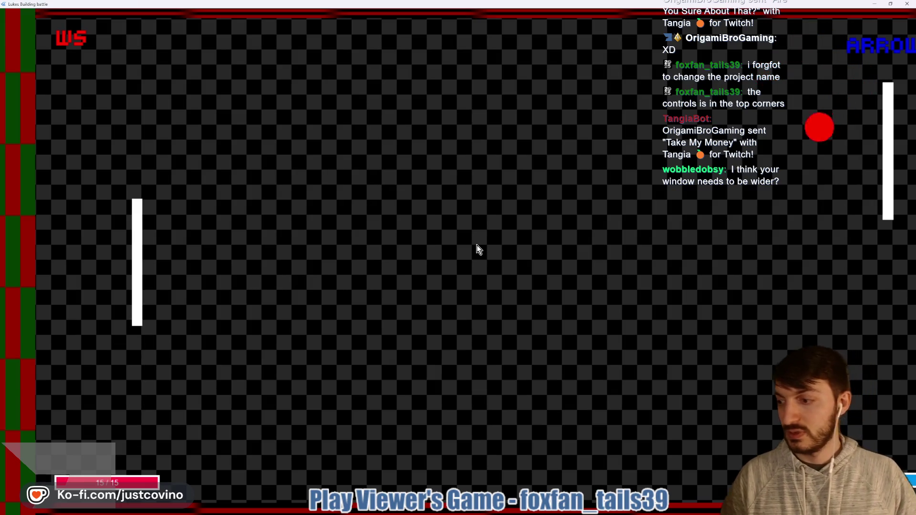
key(s)
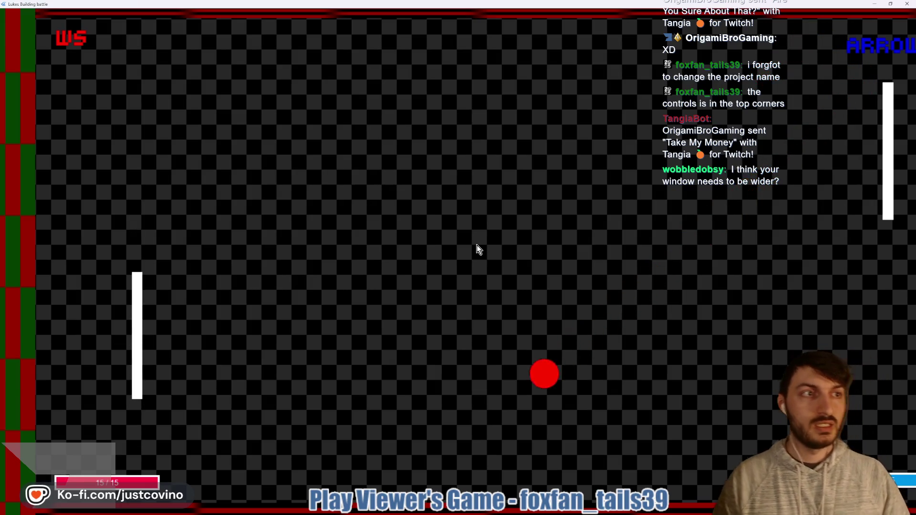
key(w)
key(s)
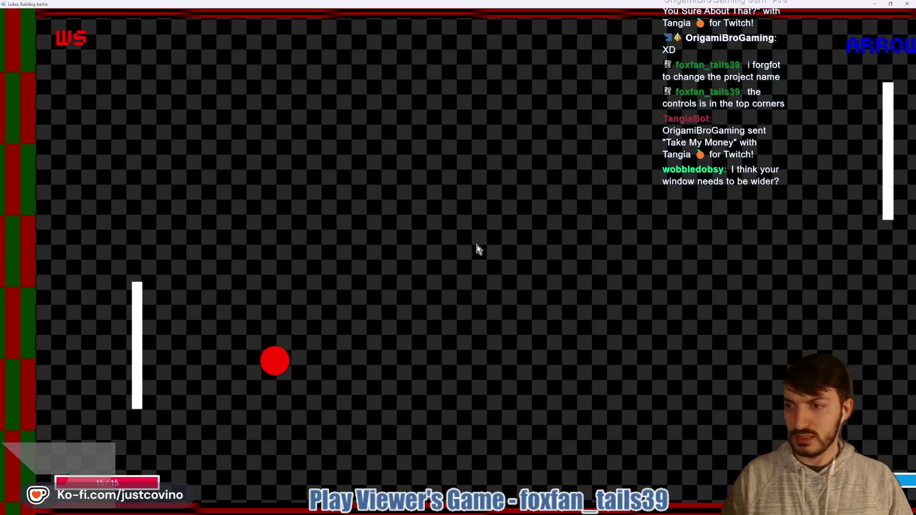
key(w)
key(Down)
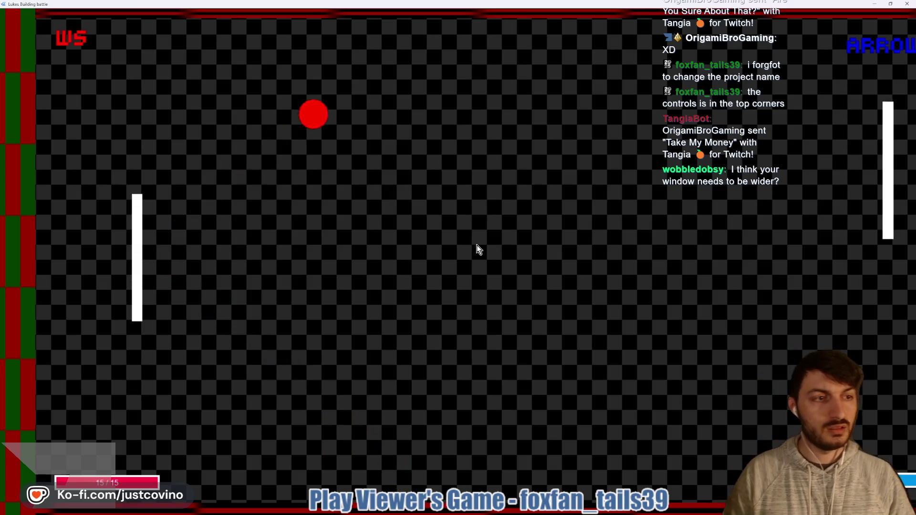
key(Up)
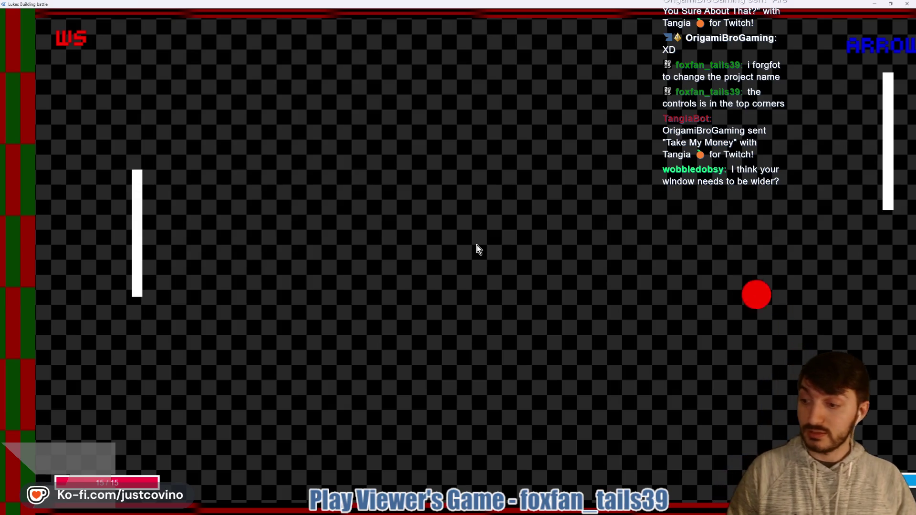
- Track the ball low with the left paddle while dropping the right paddle
key(s)
key(s)
key(w)
key(s)
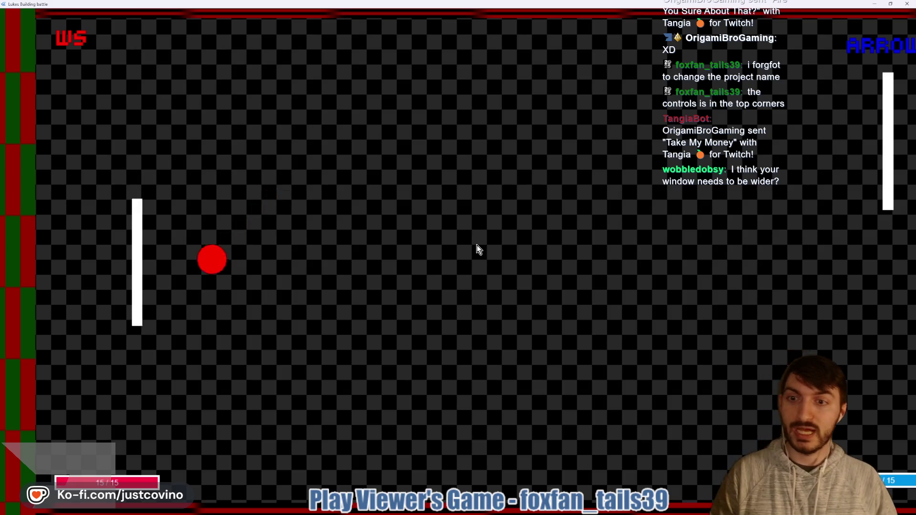
key(s)
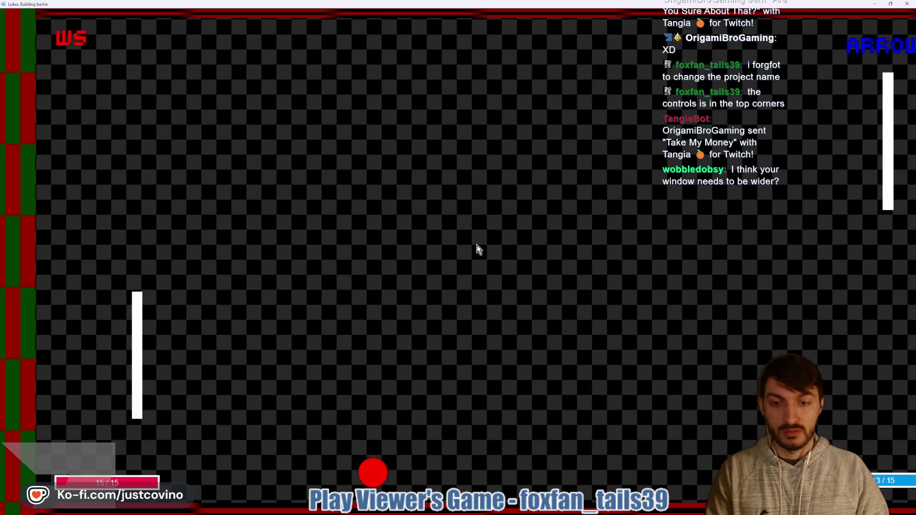
key(w)
key(Down)
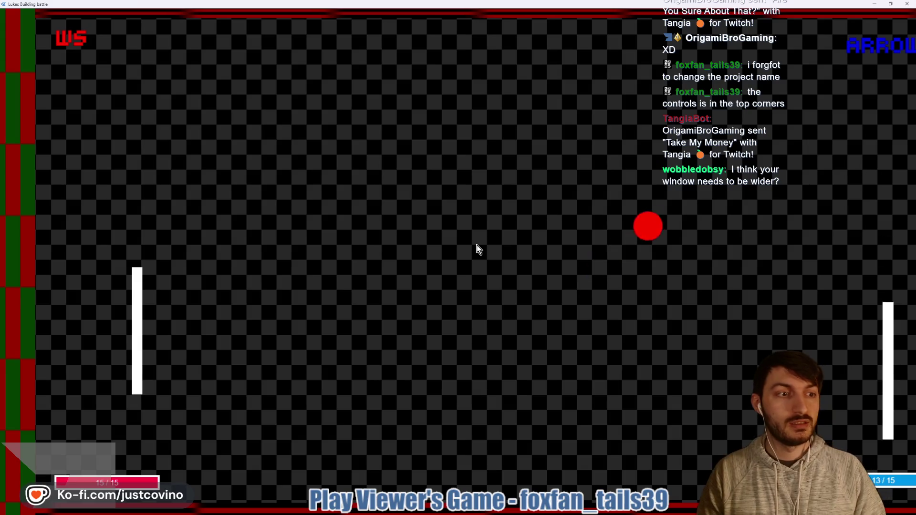
key(w)
key(s)
- Bring the left paddle up from the bottom and line it up to return the ball
key(s)
key(w)
key(s)
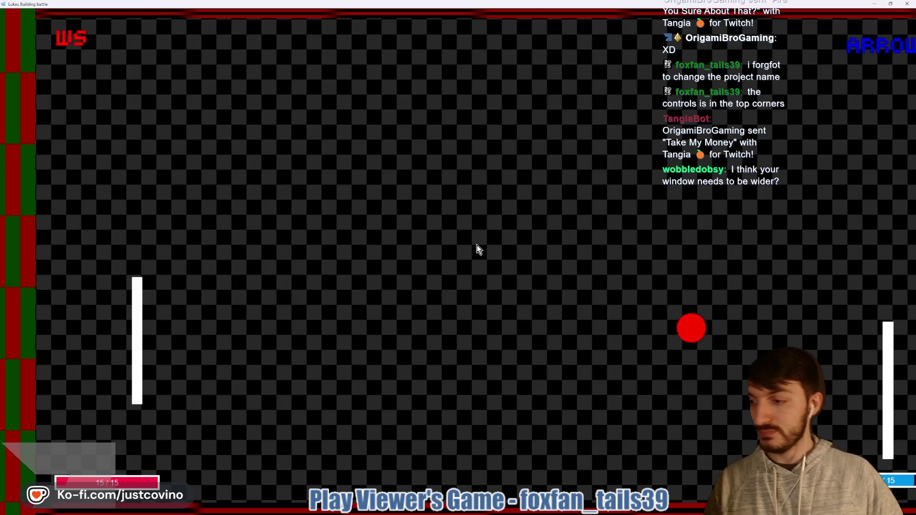
key(s)
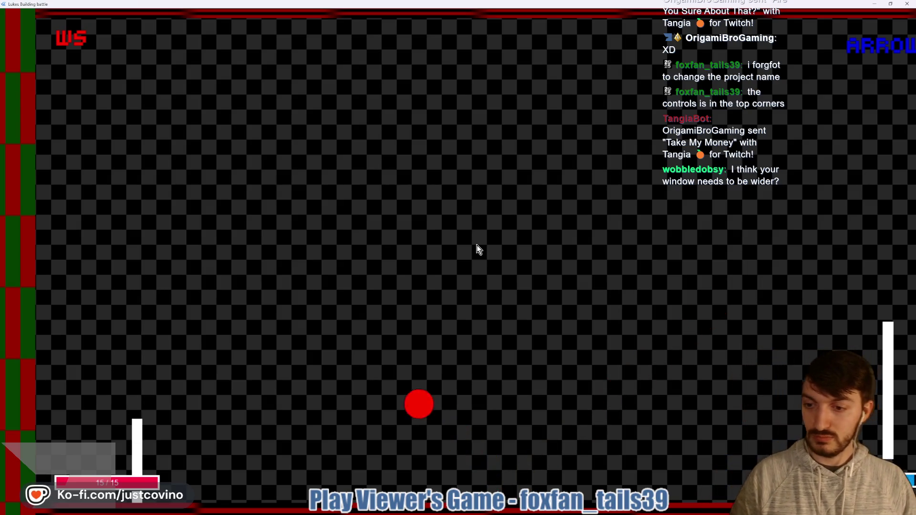
key(w)
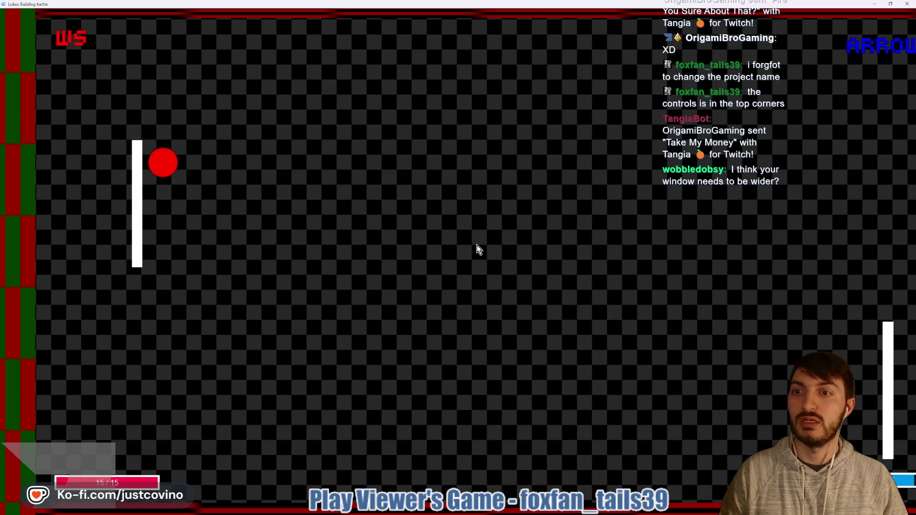
key(w)
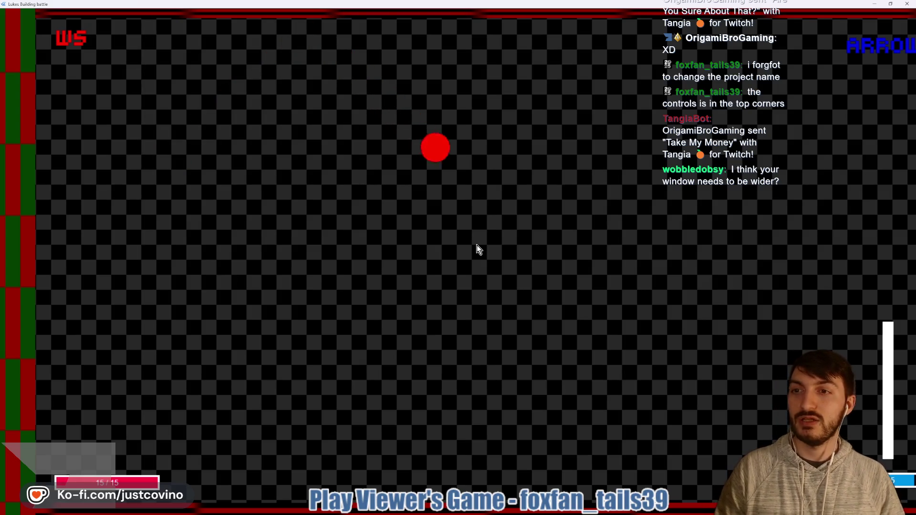
key(s)
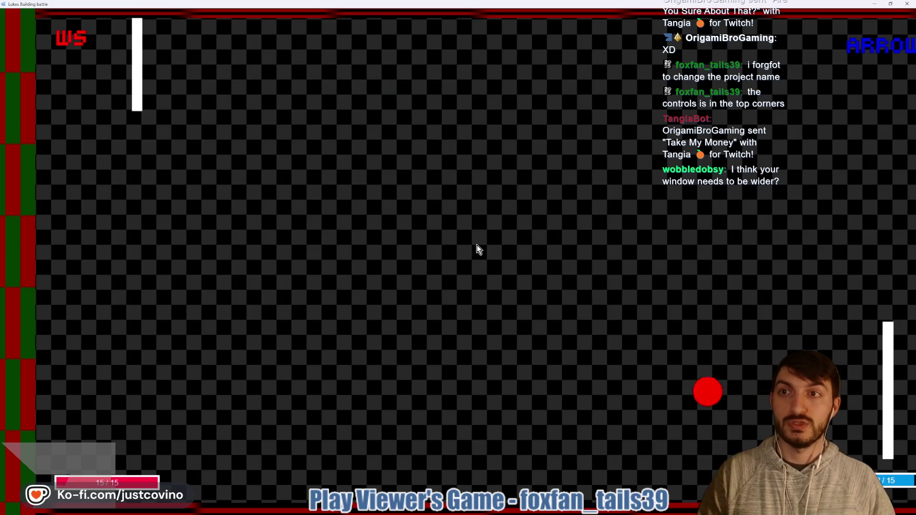
key(s)
key(w)
key(s)
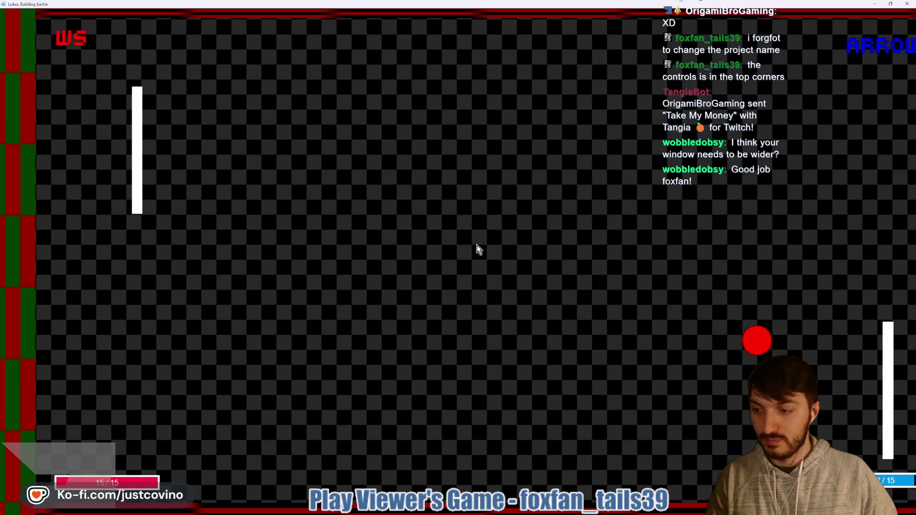
- Keep the left paddle returning as the right side's lives fall to 11/15
key(s)
key(w)
key(w)
key(s)
key(w)
key(s)
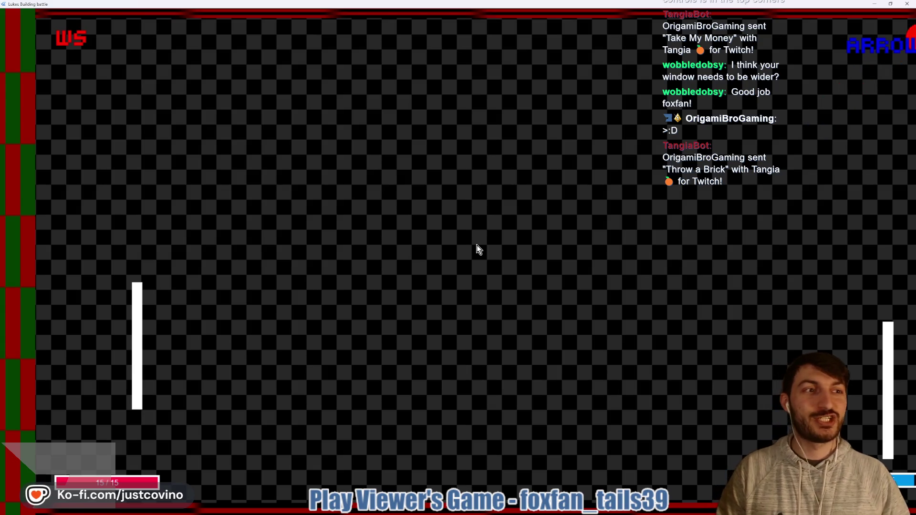
key(s)
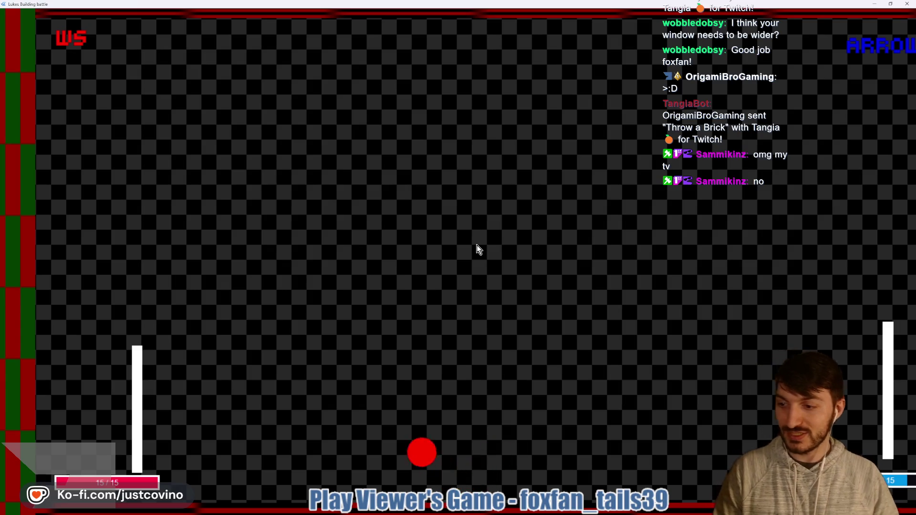
key(w)
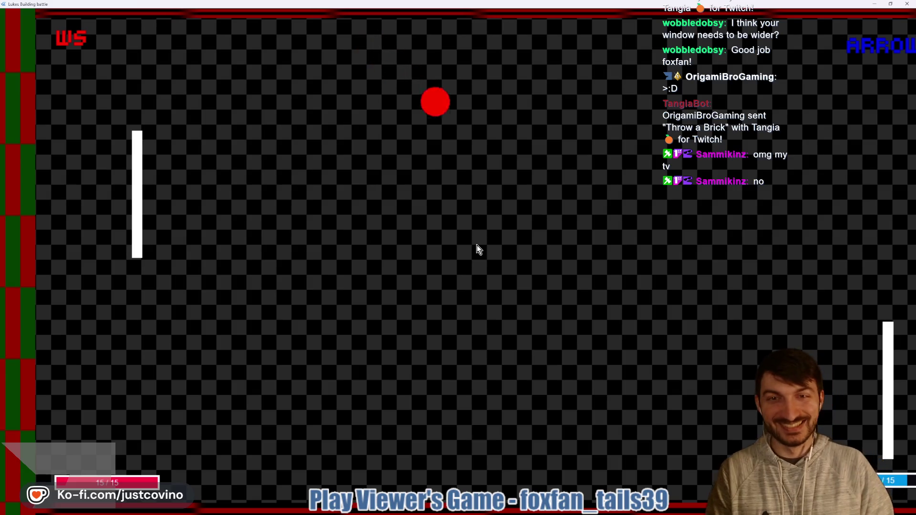
key(Up)
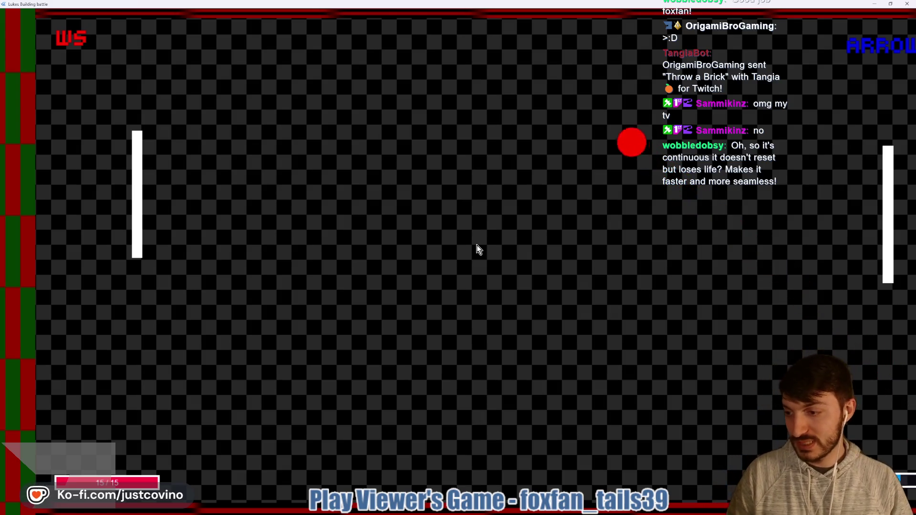
- Return the ball with the left paddle while the right paddle chases it downward
key(s)
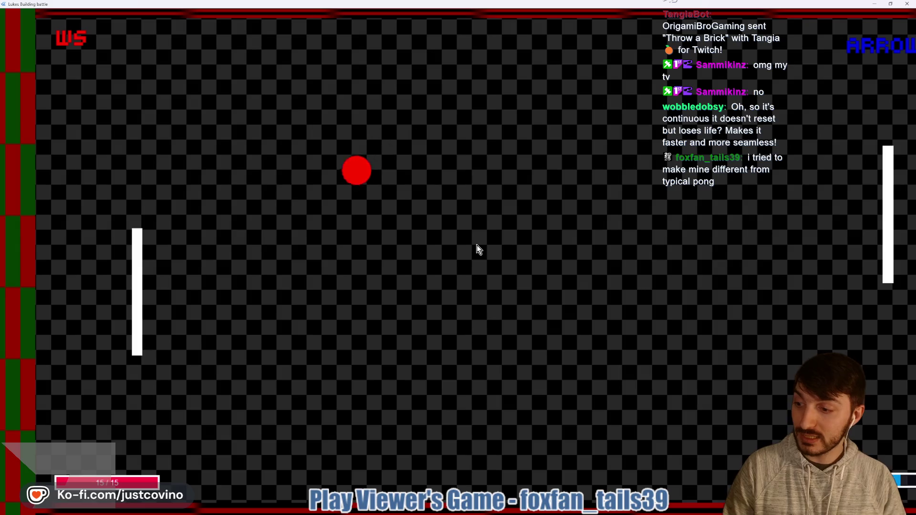
key(s)
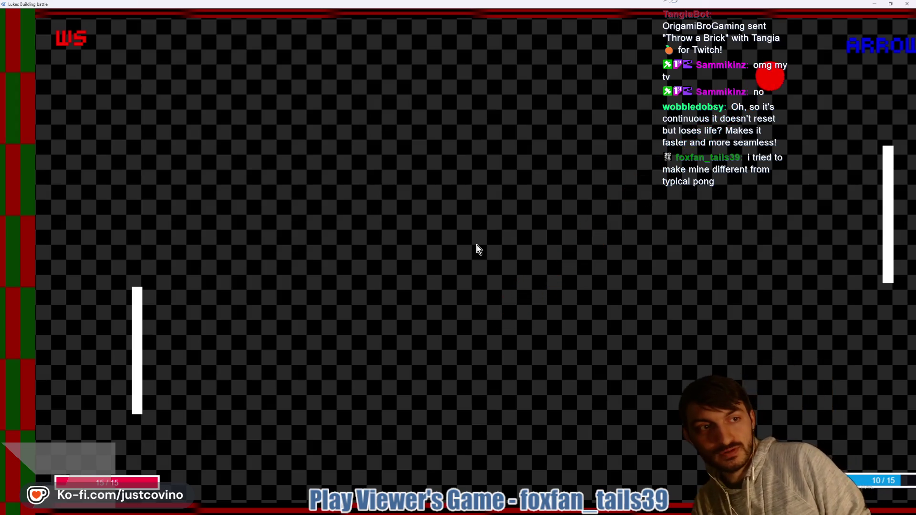
key(Down)
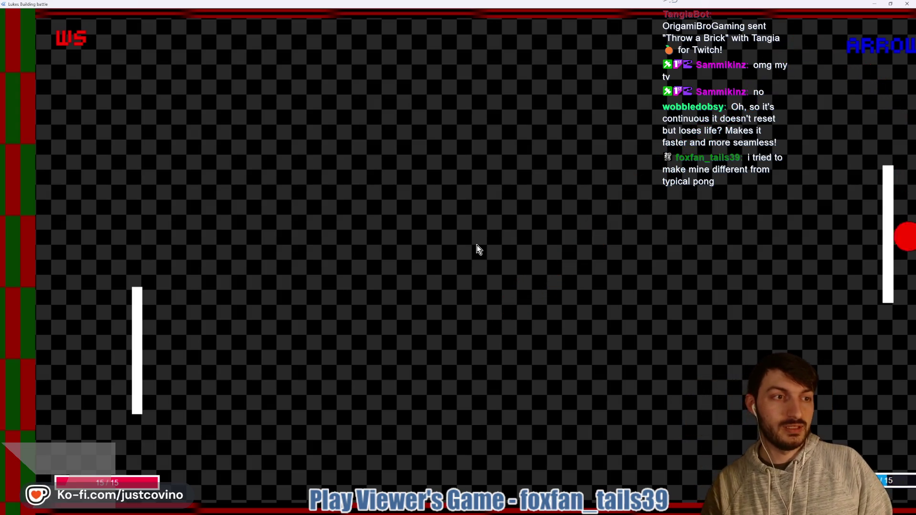
key(Down)
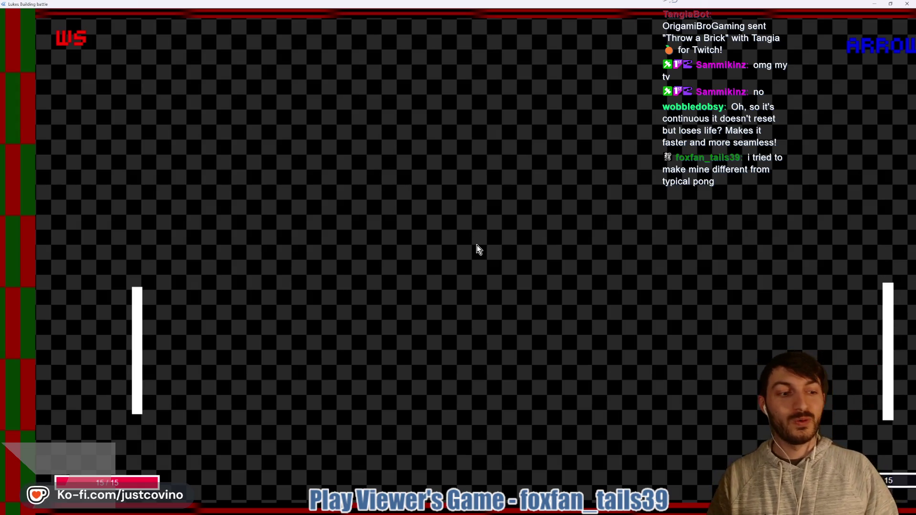
key(w)
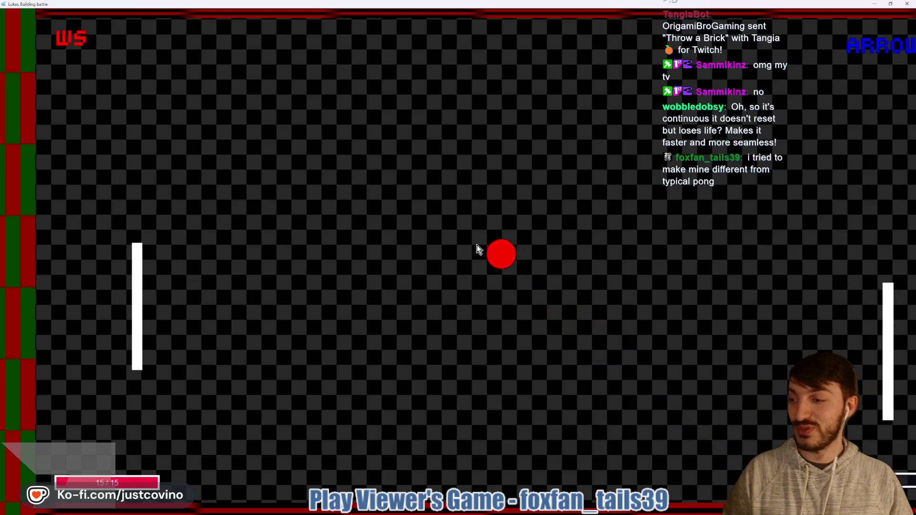
key(w)
key(w)
key(s)
key(s)
- Play on with both paddles until the right side reaches 0/15 and Red wins
key(Up)
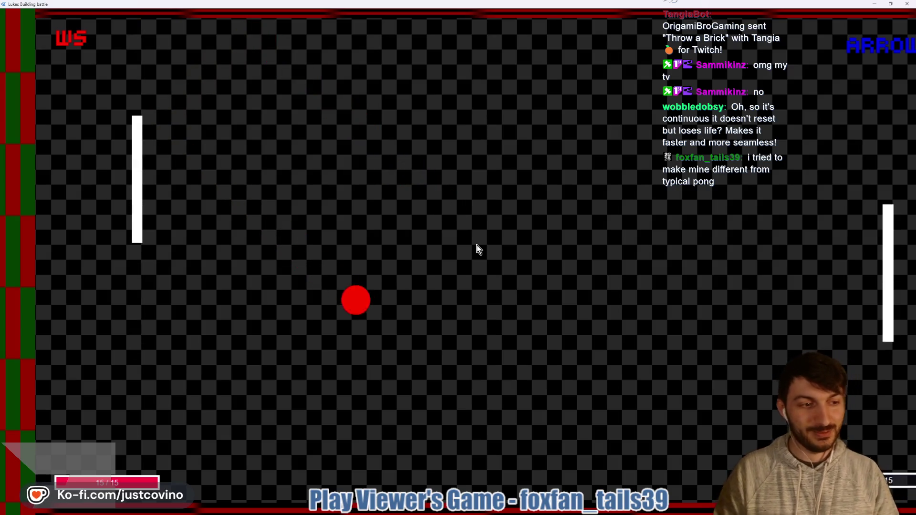
key(Down)
key(Down)
key(Up)
key(Down)
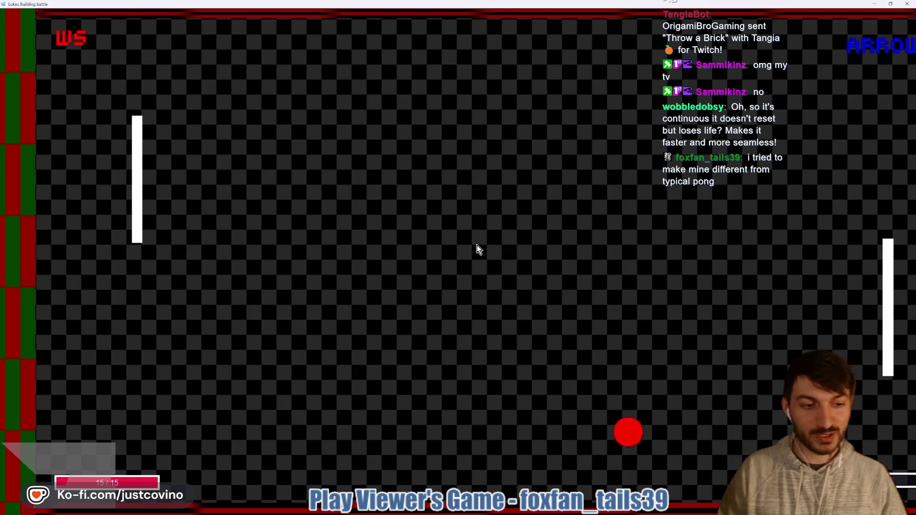
key(Up)
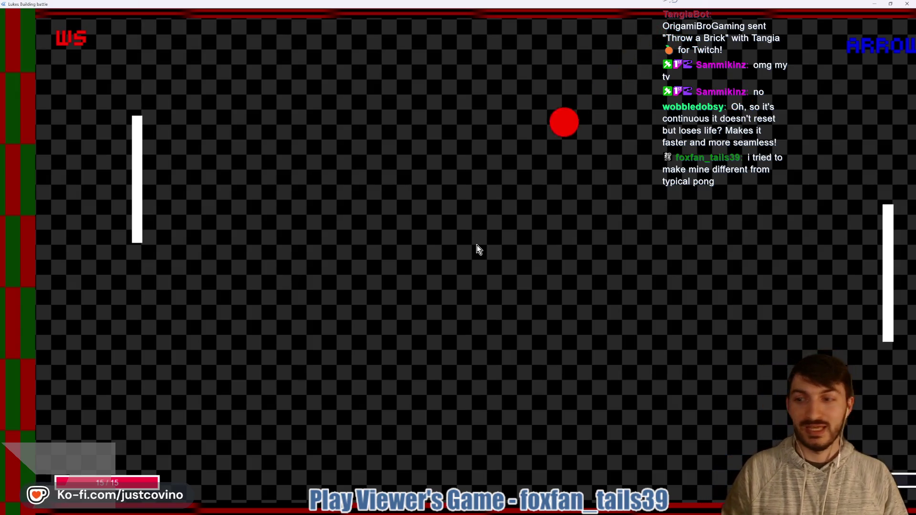
key(s)
key(s)
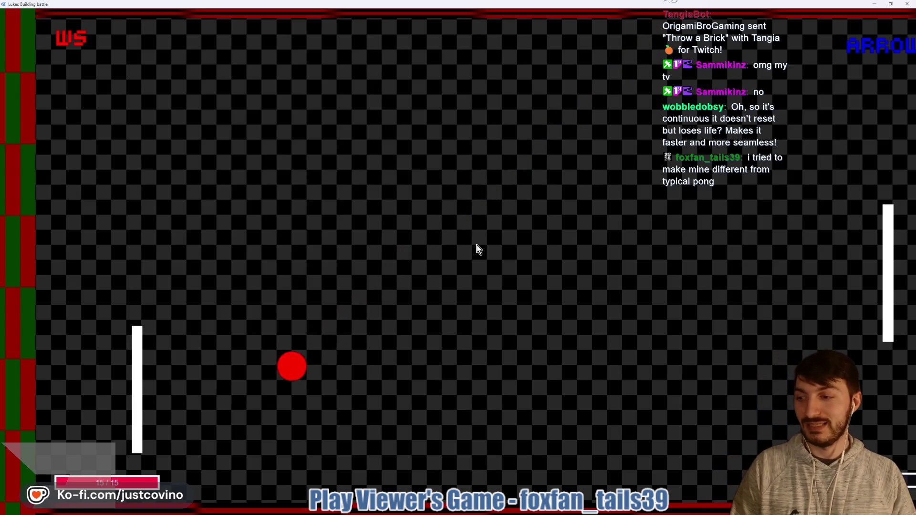
key(w)
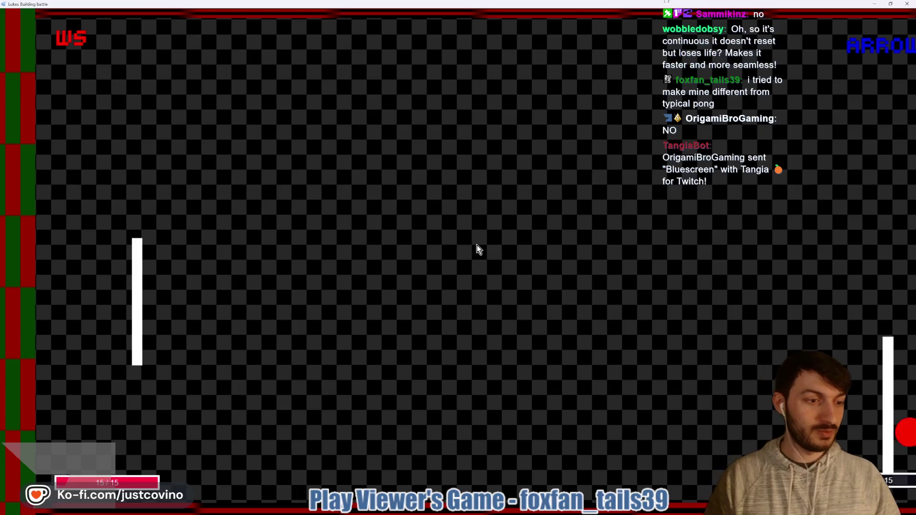
key(Up)
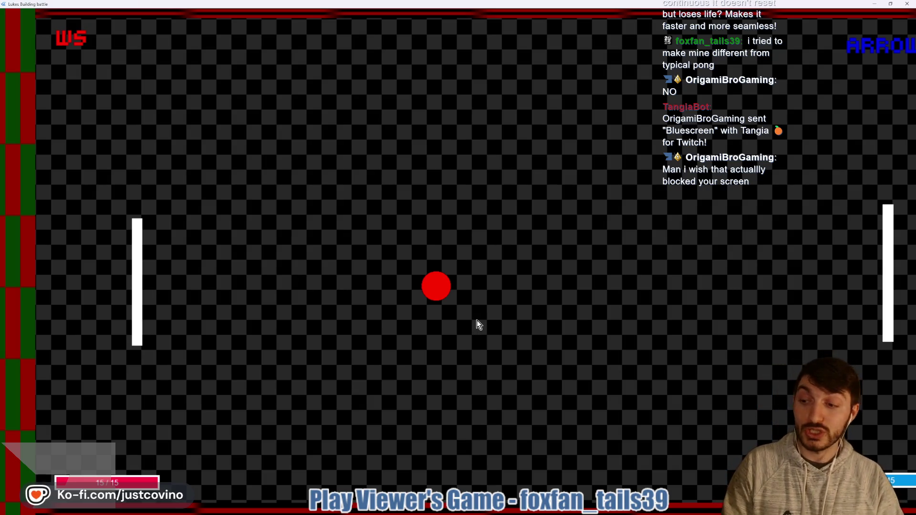
key(w)
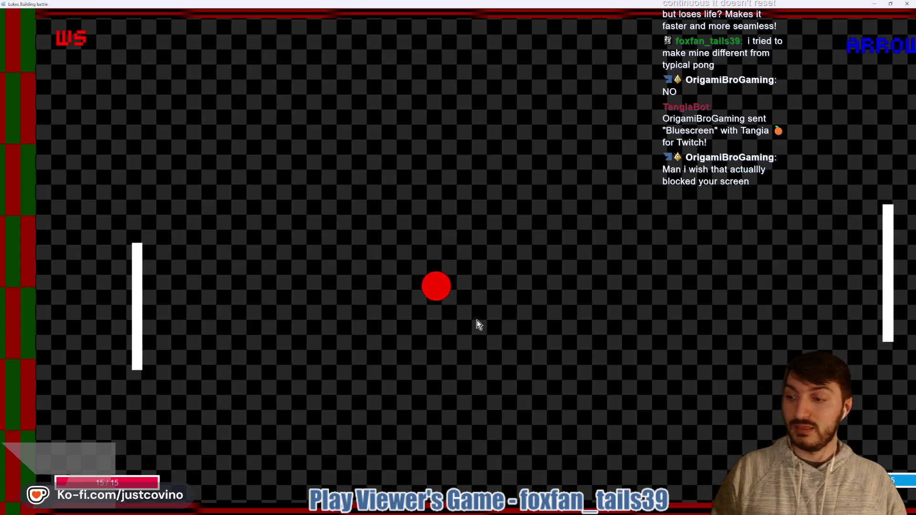
key(w)
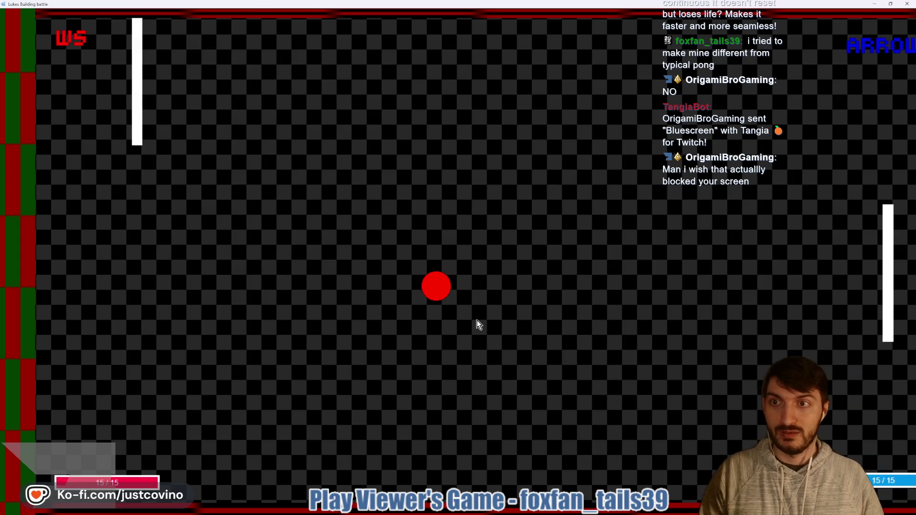
key(s)
mouse_move(113, 65)
mouse_down()
mouse_move(224, 205)
mouse_move(139, 72)
mouse_up()
key(w)
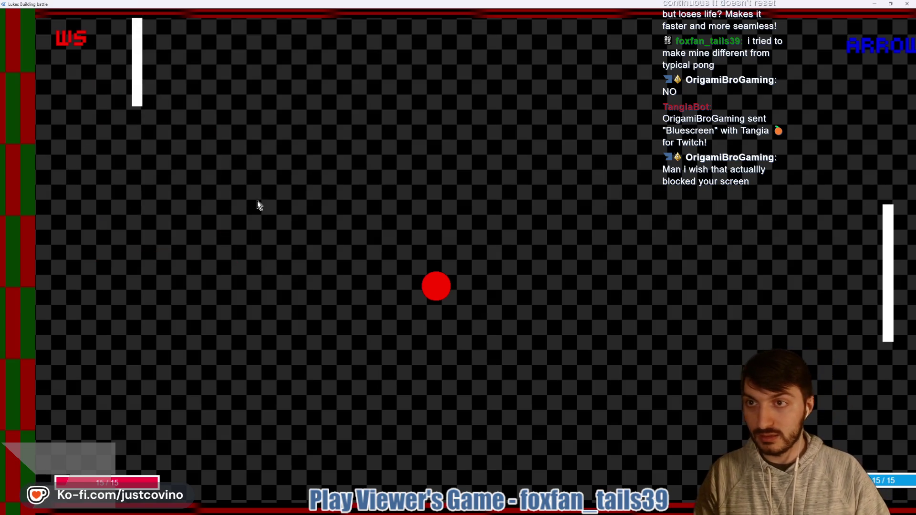
key(s)
key(s)
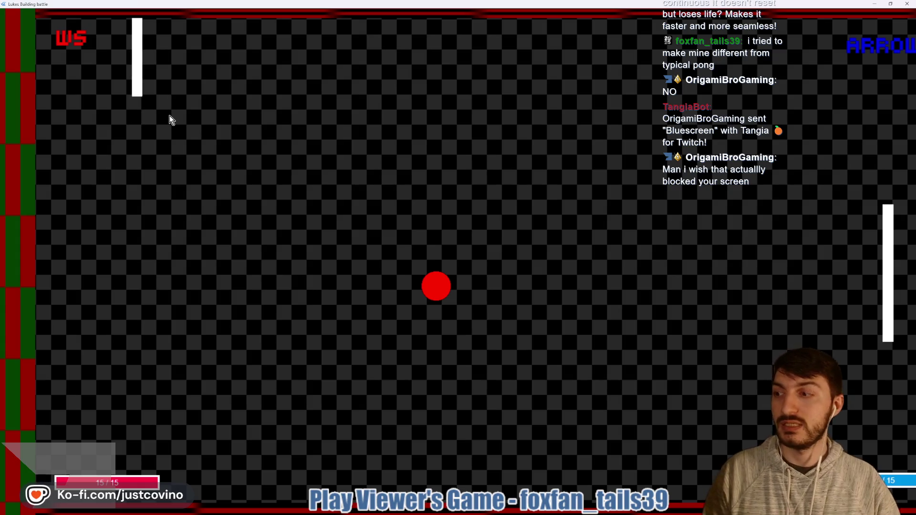
key(w)
key(s)
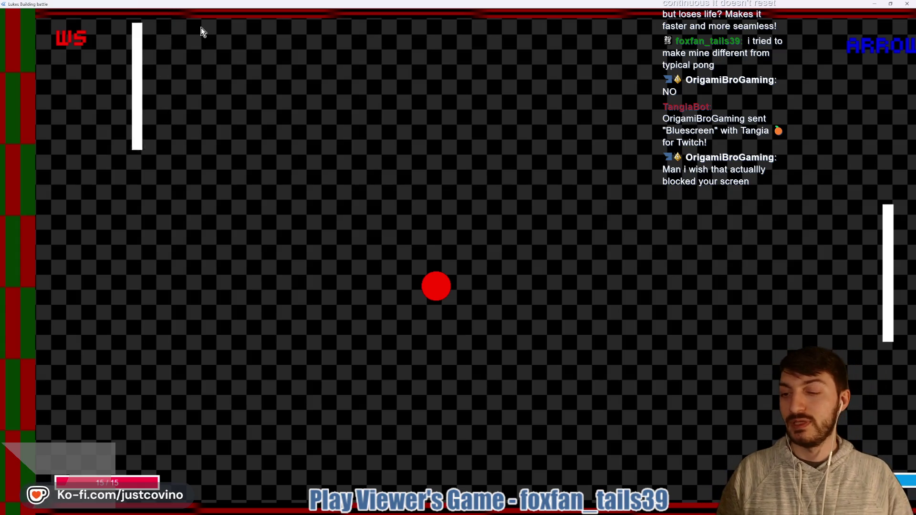
key(w)
key(s)
key(w)
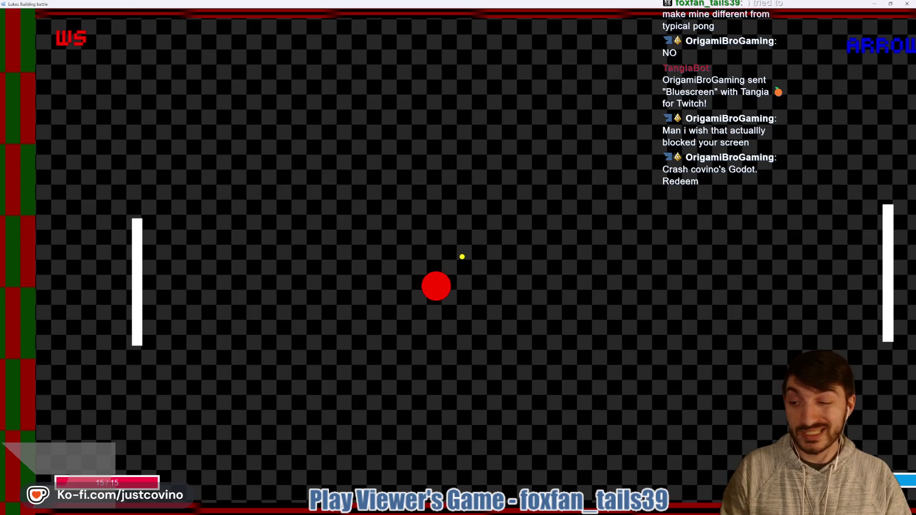
click(435, 285)
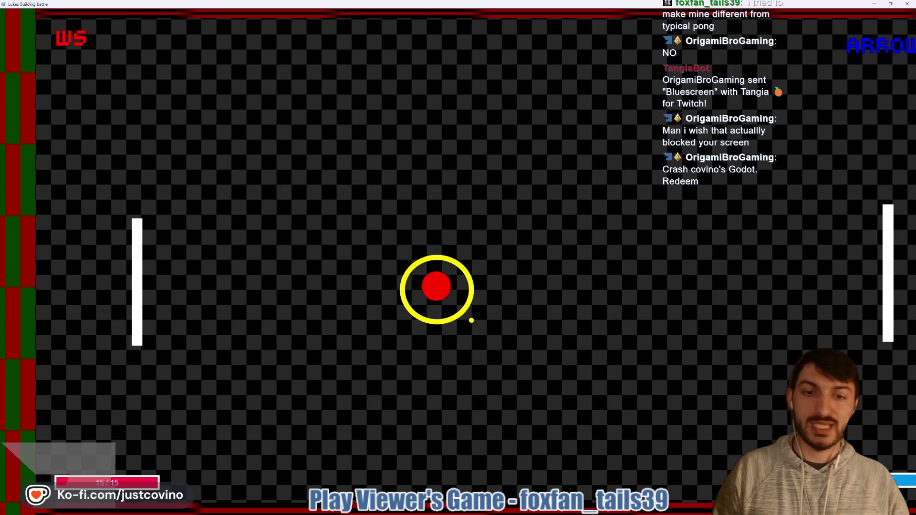
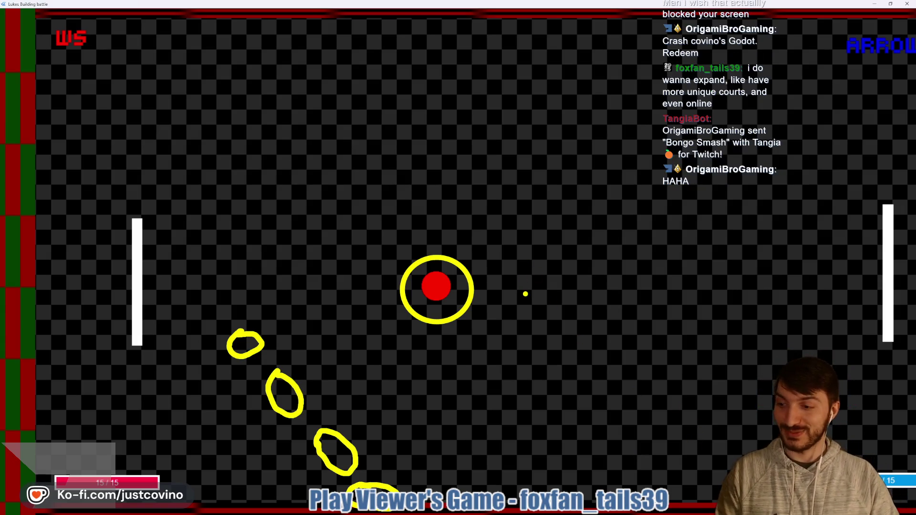
- Clear the on-screen annotations and shrink the game to a window over the editor
key(Escape)
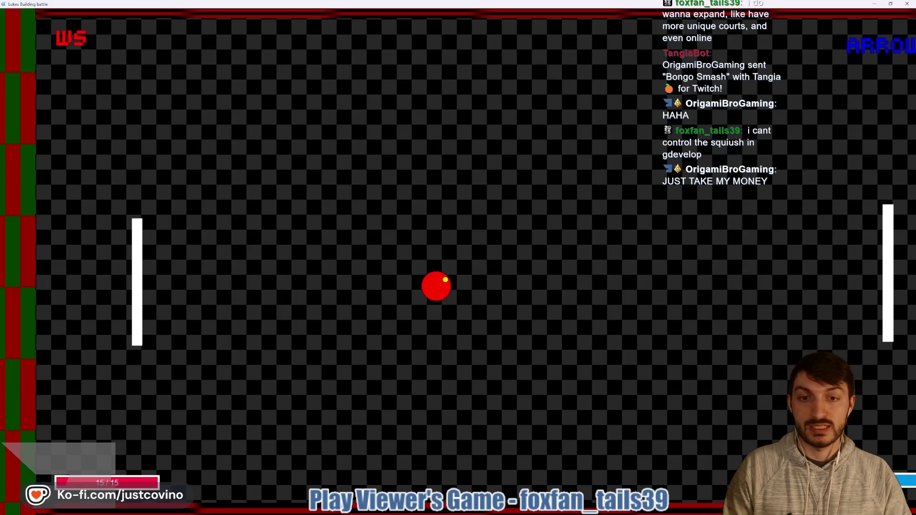
mouse_move(453, 265)
mouse_down()
mouse_move(420, 352)
mouse_move(430, 228)
mouse_move(287, 379)
mouse_move(434, 275)
mouse_up()
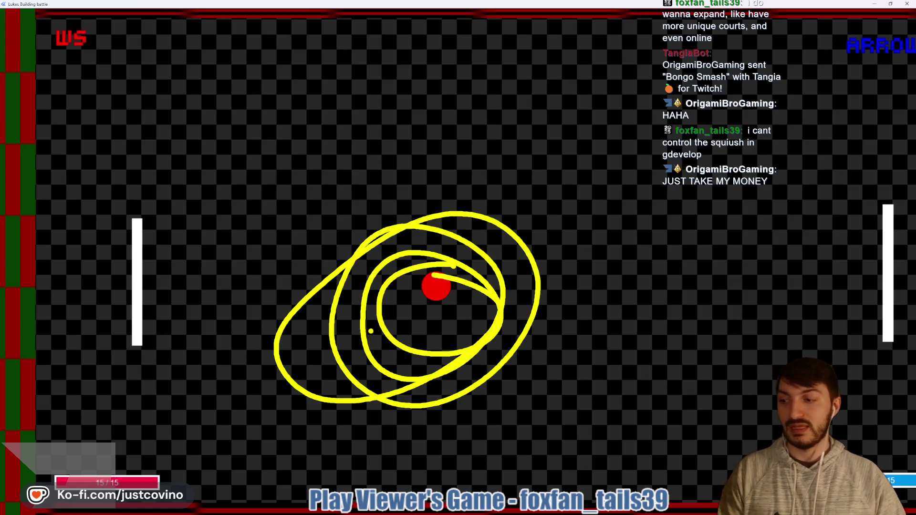
key(e)
key(Escape)
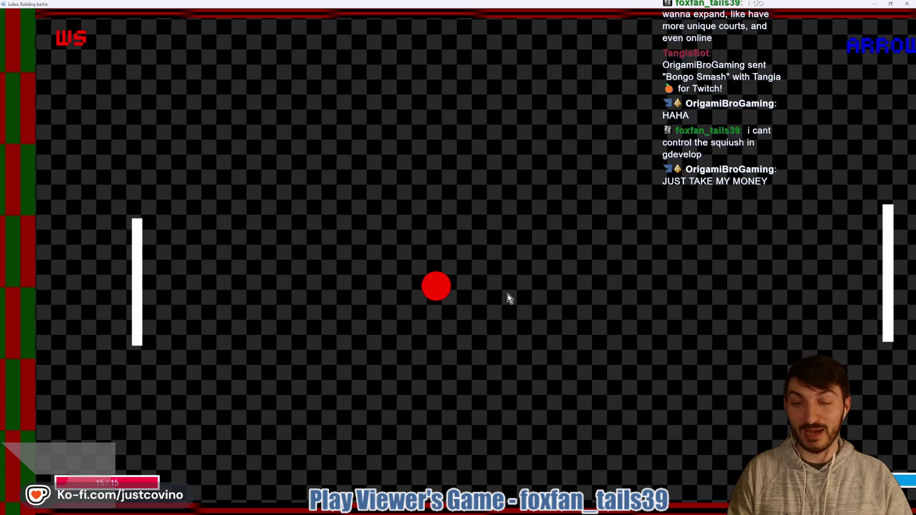
click(891, 4)
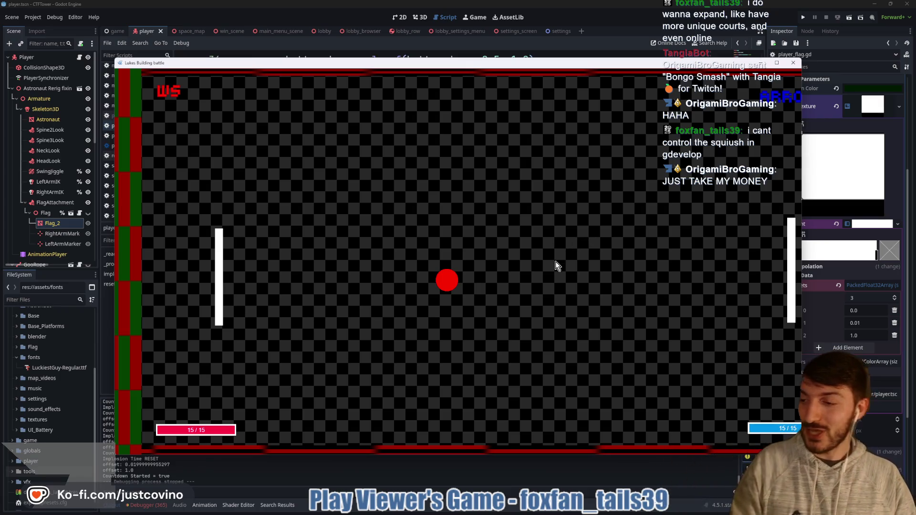
- Move both paddles with W/S and the Up/Down arrow keys to confirm the controls work
key(s)
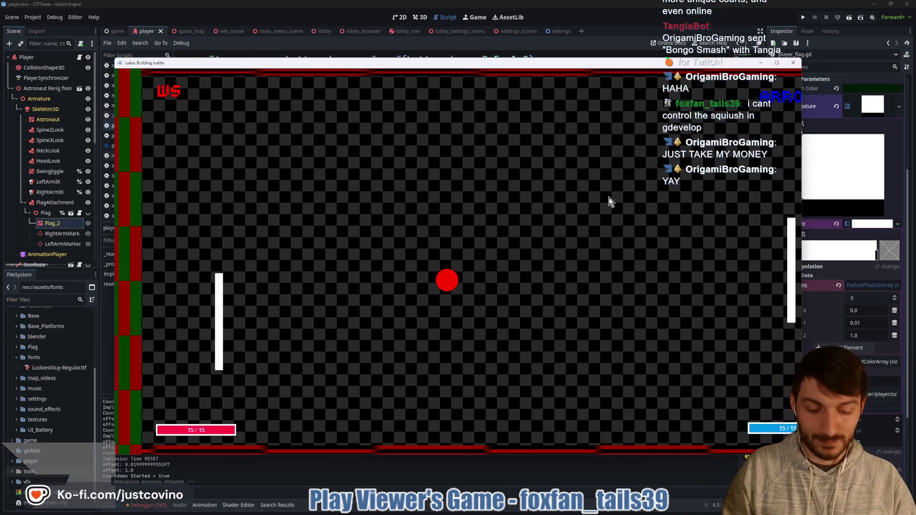
key(w)
key(Up)
key(Up)
key(Down)
key(Up)
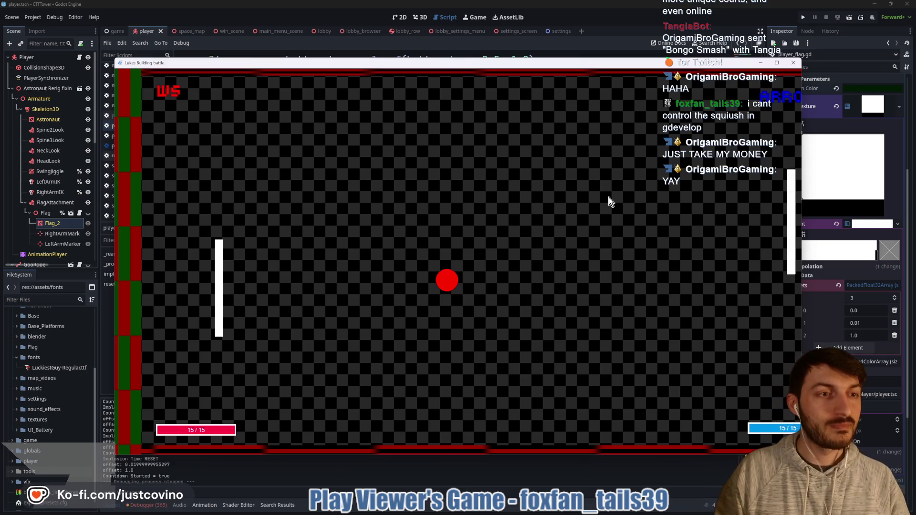
key(Down)
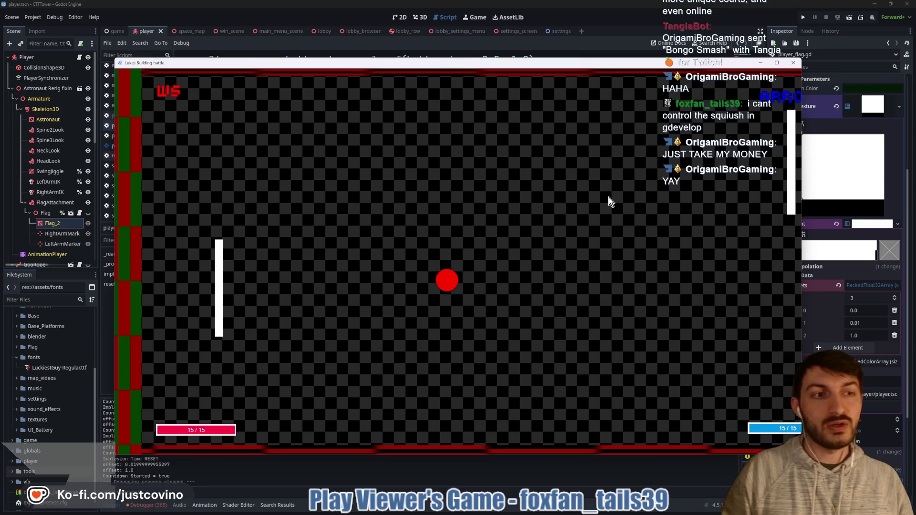
key(Up)
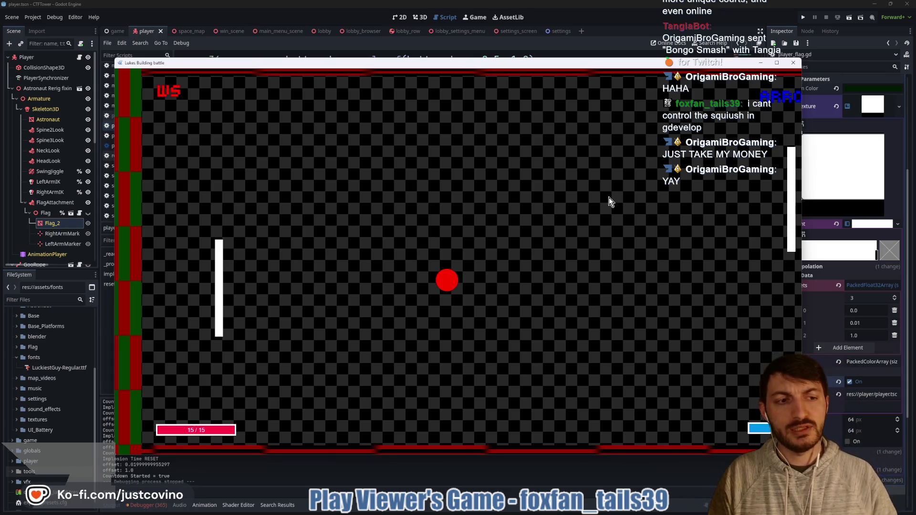
- Maximize the game, mark the areas near both paddles, clear the marks, then restore the window
click(777, 63)
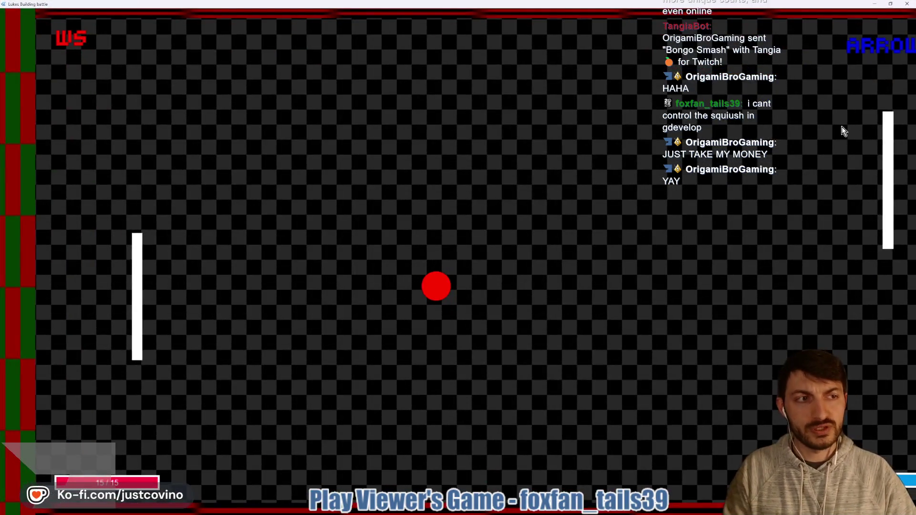
mouse_move(102, 186)
mouse_down()
mouse_move(38, 304)
mouse_move(114, 198)
mouse_move(76, 199)
mouse_up()
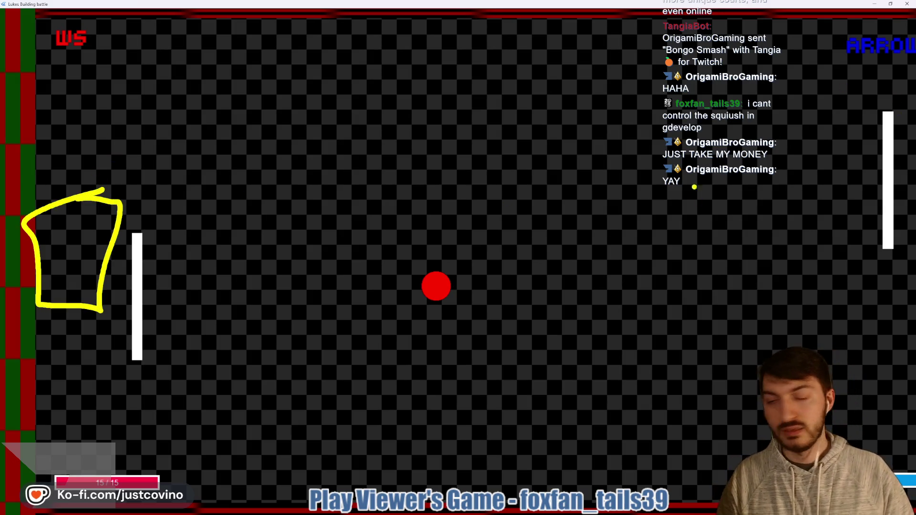
mouse_move(902, 148)
mouse_down()
mouse_move(897, 194)
mouse_move(913, 152)
mouse_up()
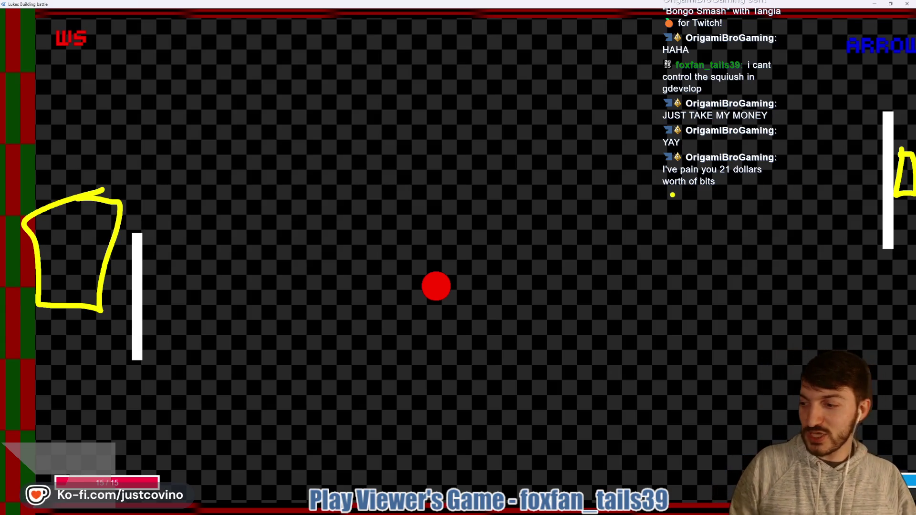
key(e)
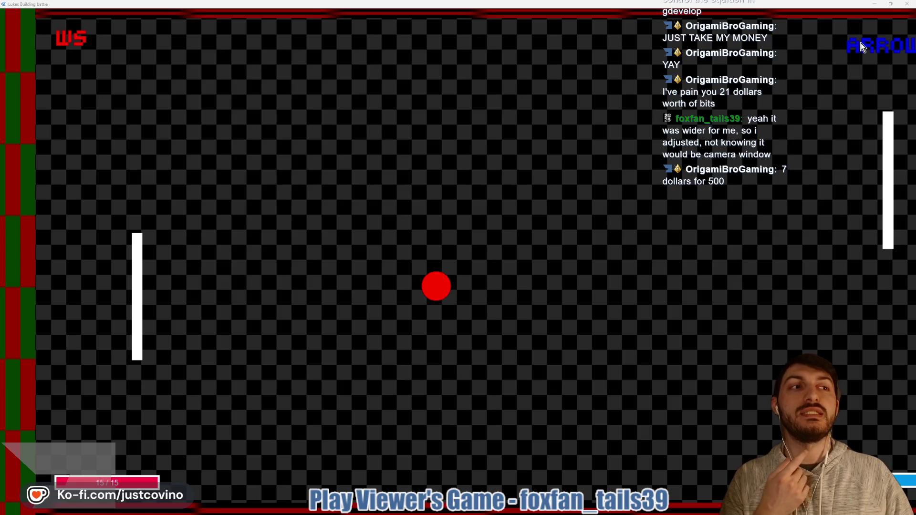
click(891, 5)
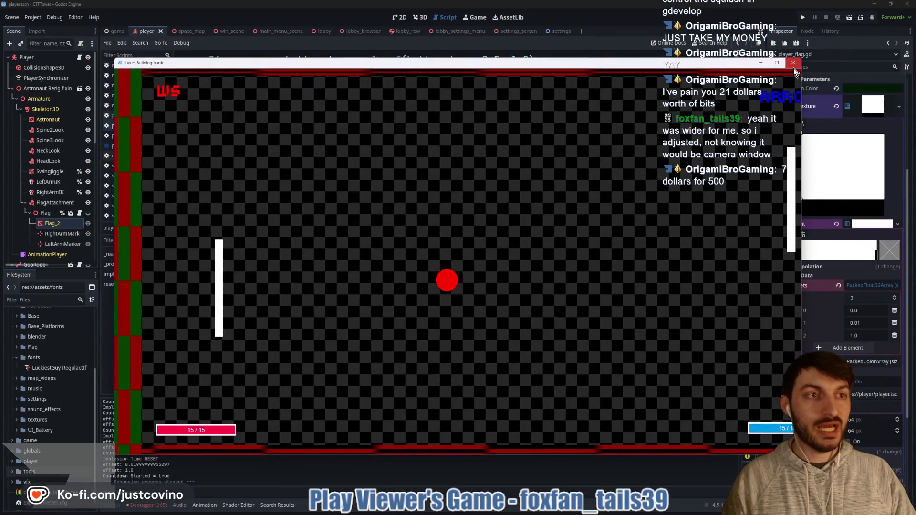
- Close the game, delete both Pong - 2026 folders from TemporaryStuff, and return to player_flag.gd
click(795, 67)
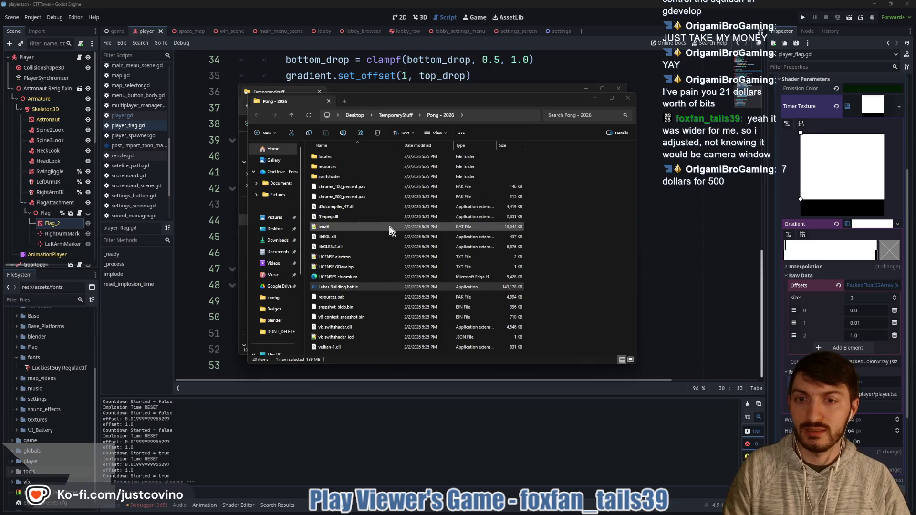
click(628, 98)
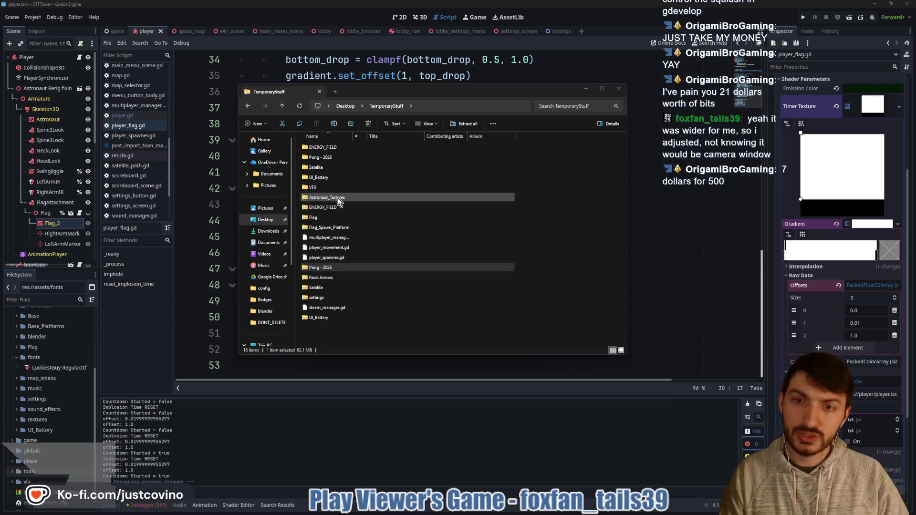
ctrl+click(327, 160)
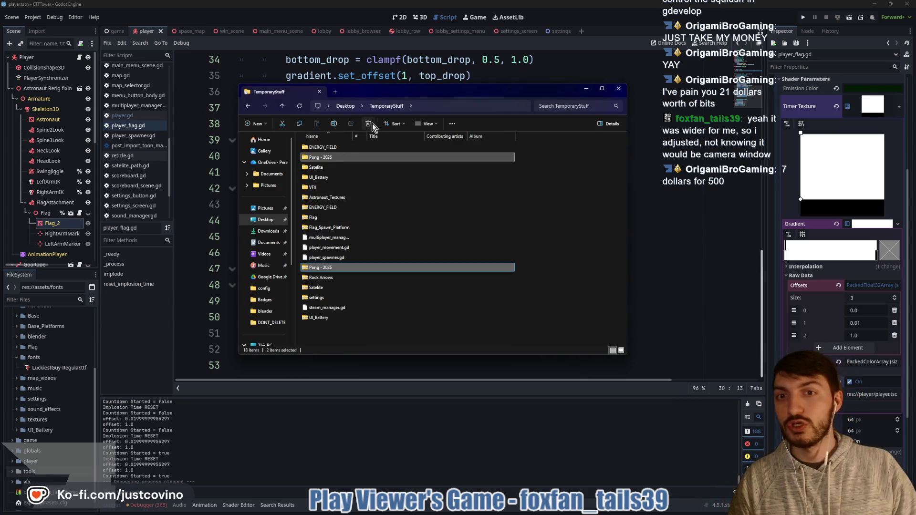
click(373, 124)
click(619, 90)
click(485, 239)
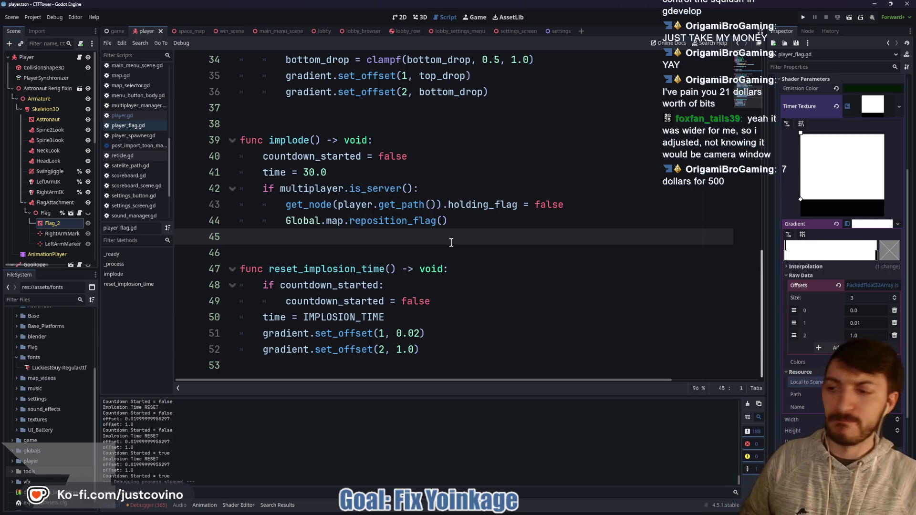
- Move the two gradient set_offset lines above the if block and save player_flag.gd
double_click(350, 334)
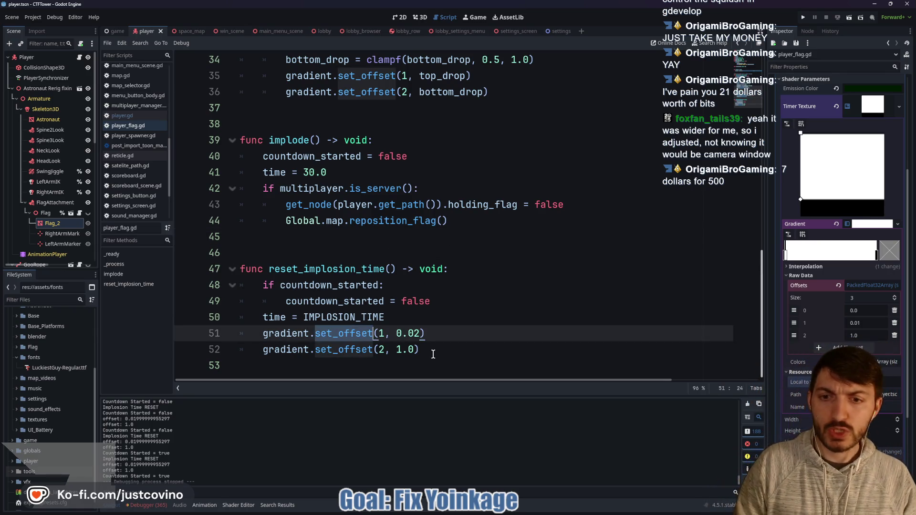
drag(428, 350, 240, 340)
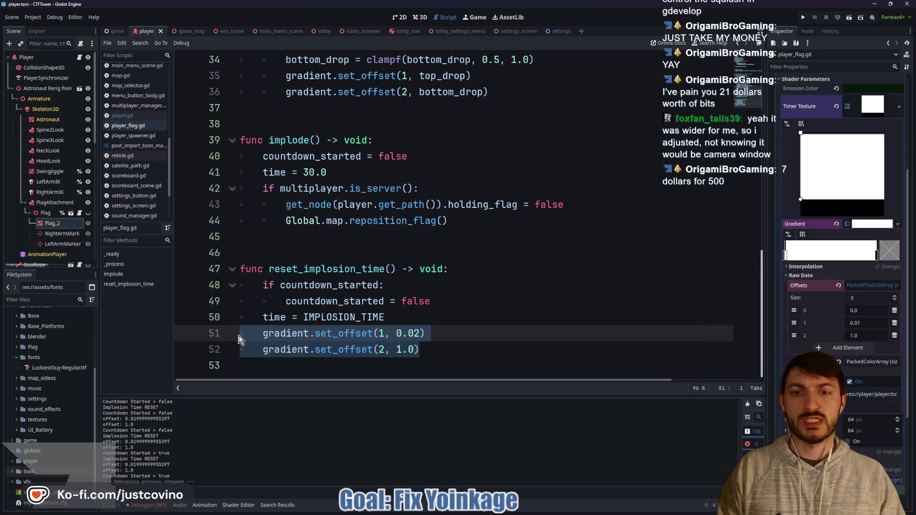
key(alt+Up)
key(alt+Up)
key(alt+Up)
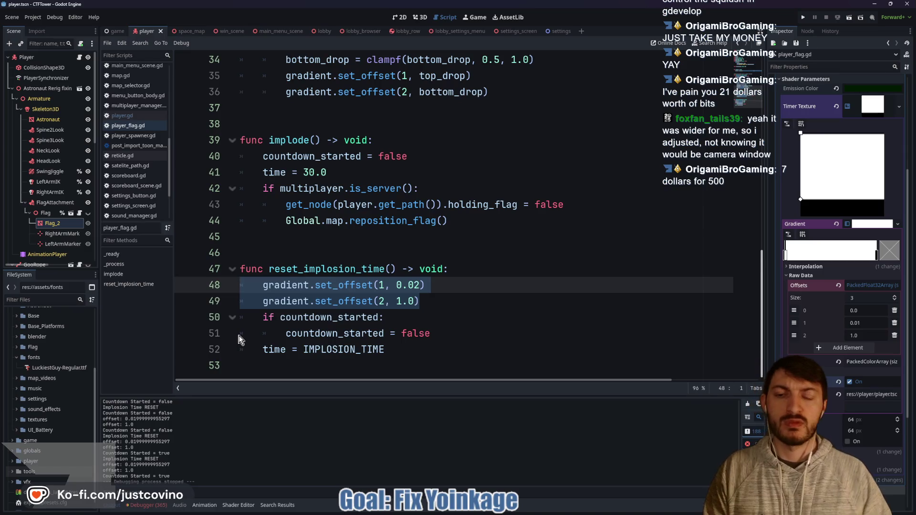
click(521, 297)
key(ctrl+s)
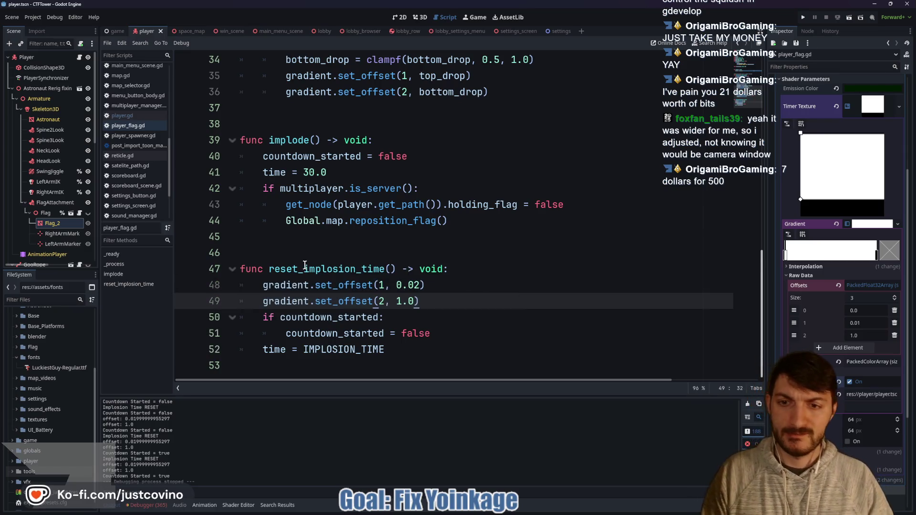
- Add 'if !is_multiplayer_authority(): return' as line 48 and run the project
click(474, 269)
key(Return)
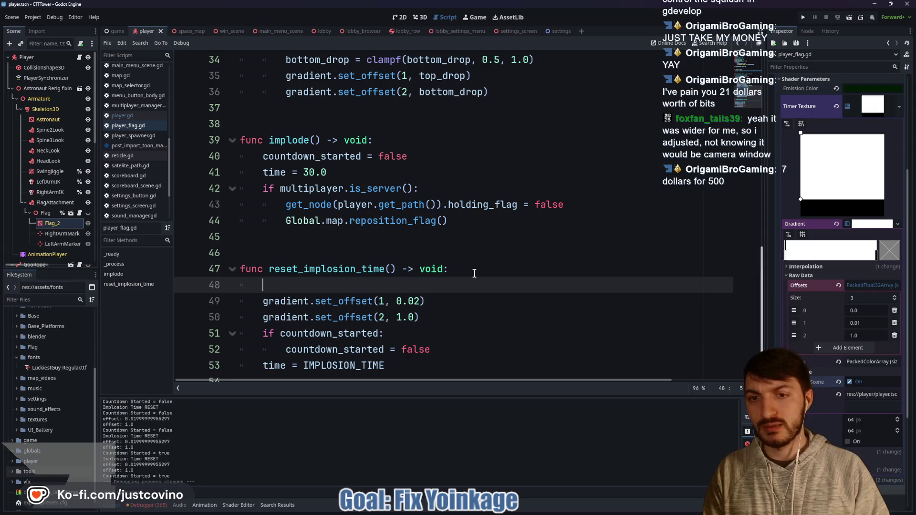
text(if )
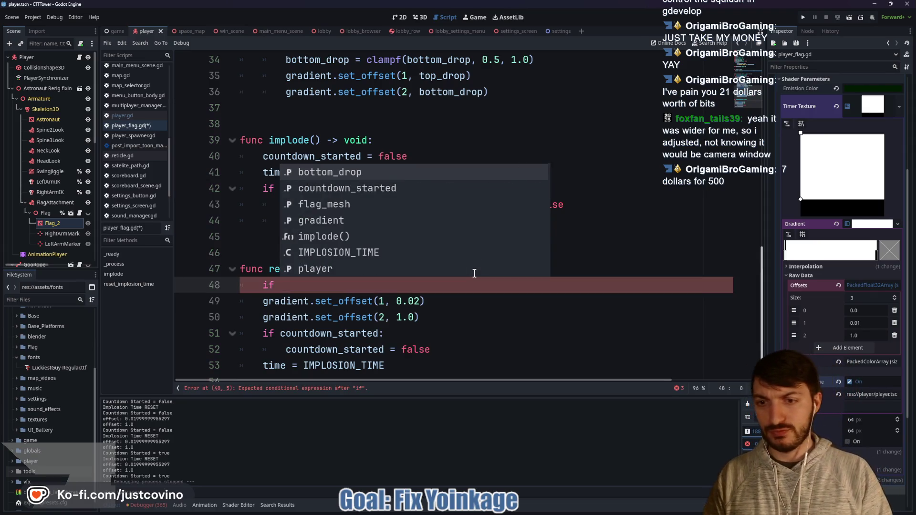
text(!mul)
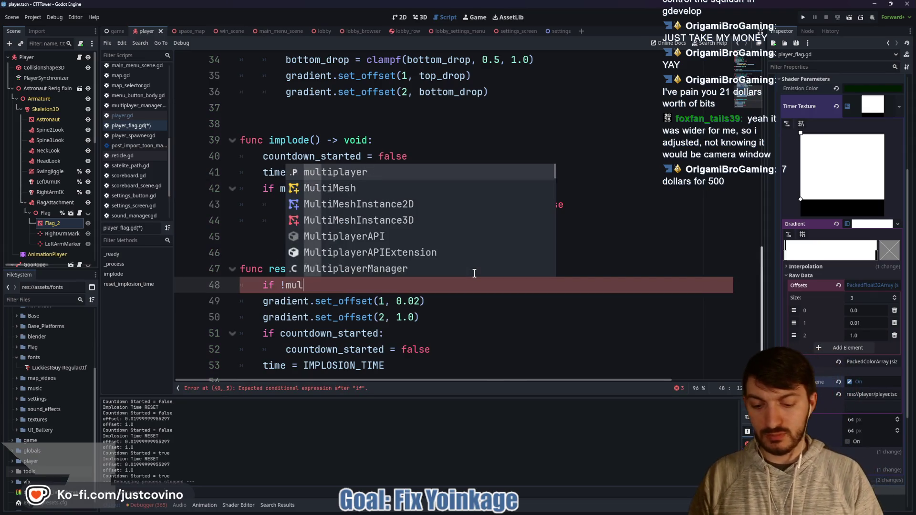
text(tiplayer.is_ai)
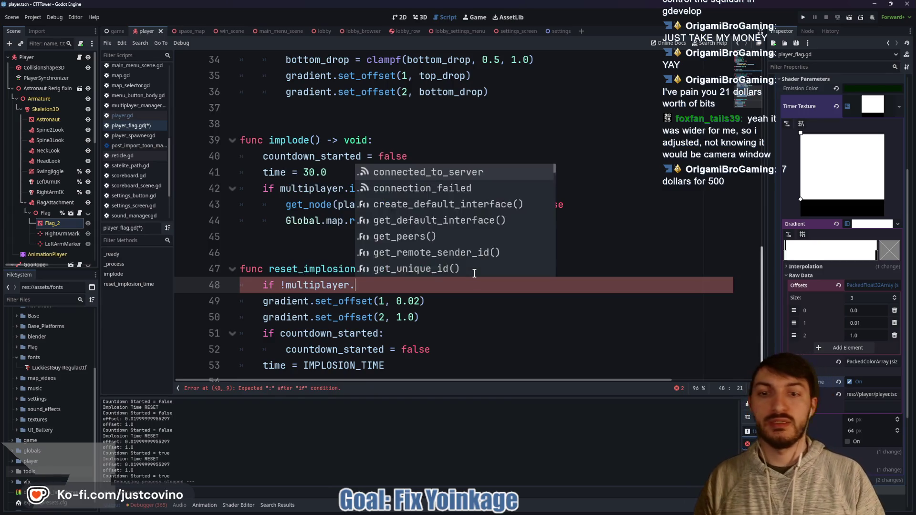
key(BackSpace)
key(BackSpace)
key(BackSpace)
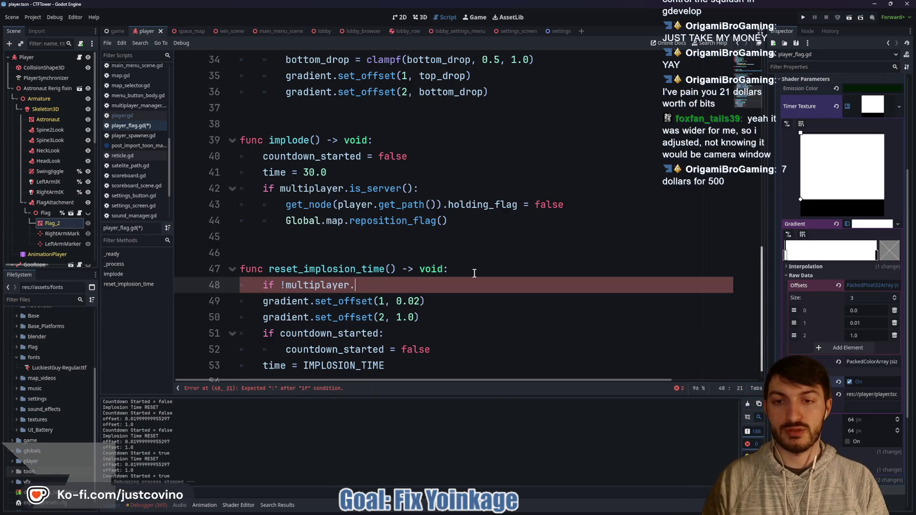
text(is_multi)
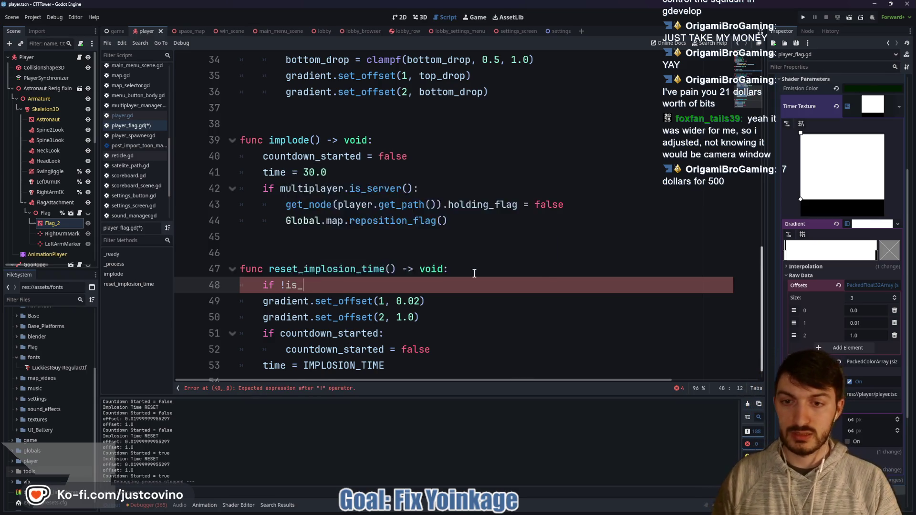
key(Return)
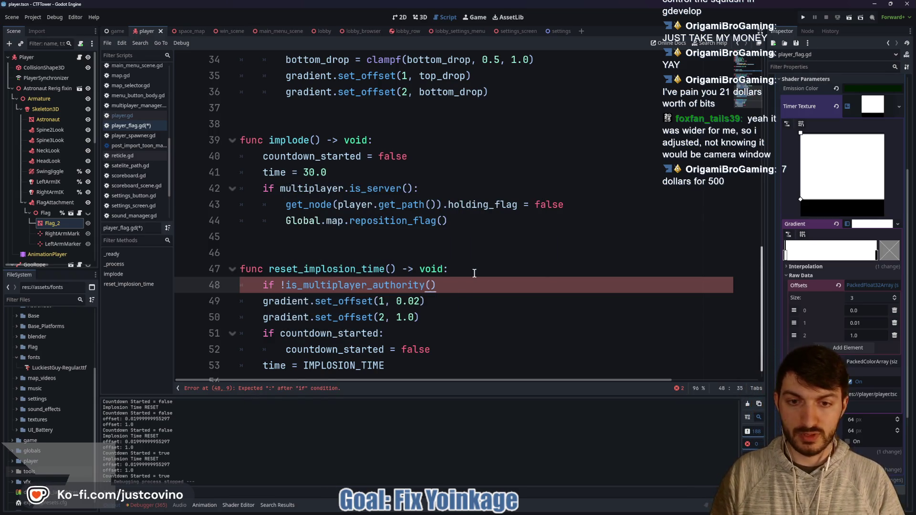
text(: return)
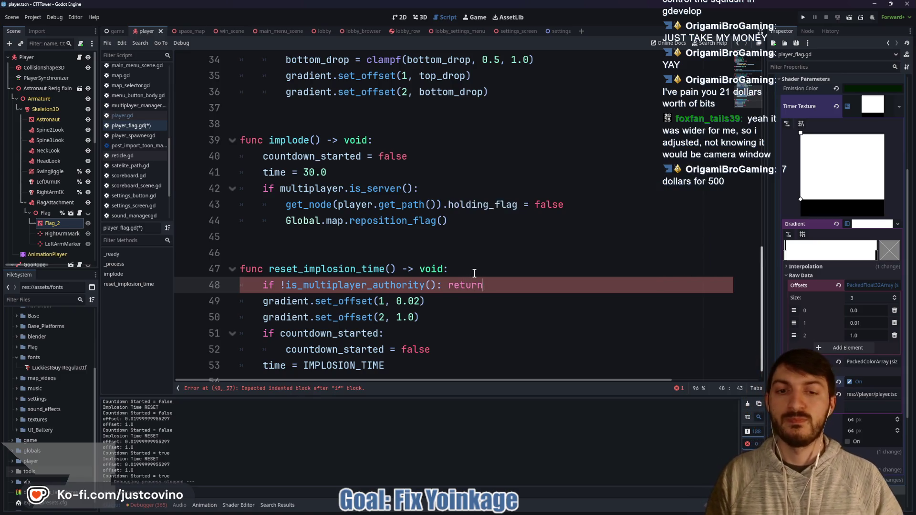
click(803, 18)
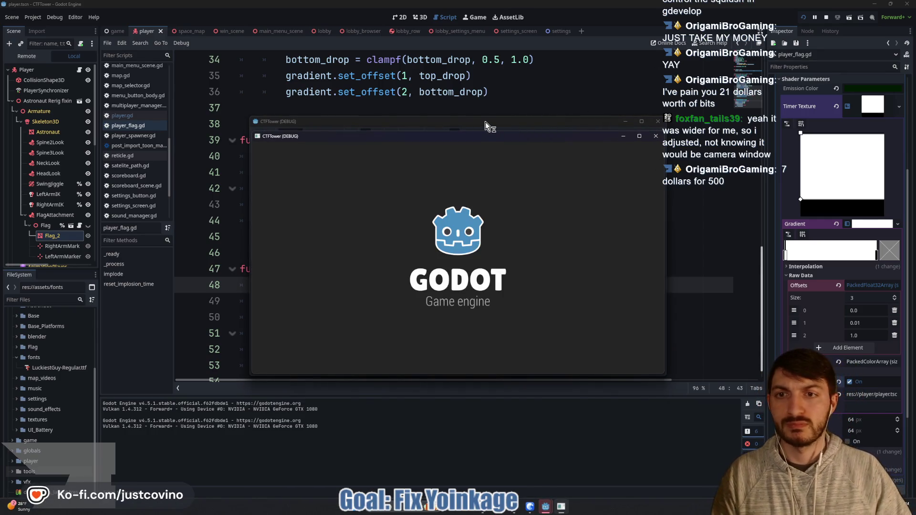
- Place the two debug windows side by side, host a private lobby, join it, ready up and start
mouse_move(486, 121)
mouse_down()
mouse_move(246, 108)
mouse_move(253, 116)
mouse_up()
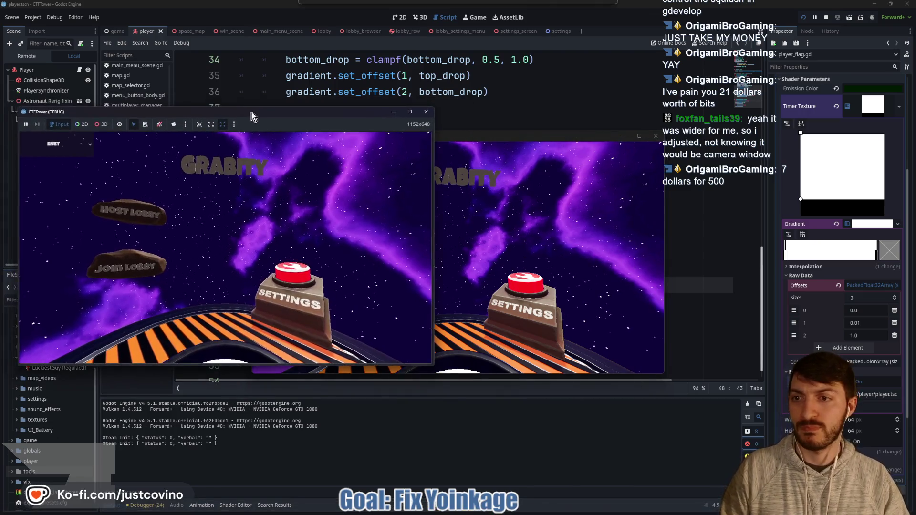
click(153, 212)
drag(499, 137, 702, 108)
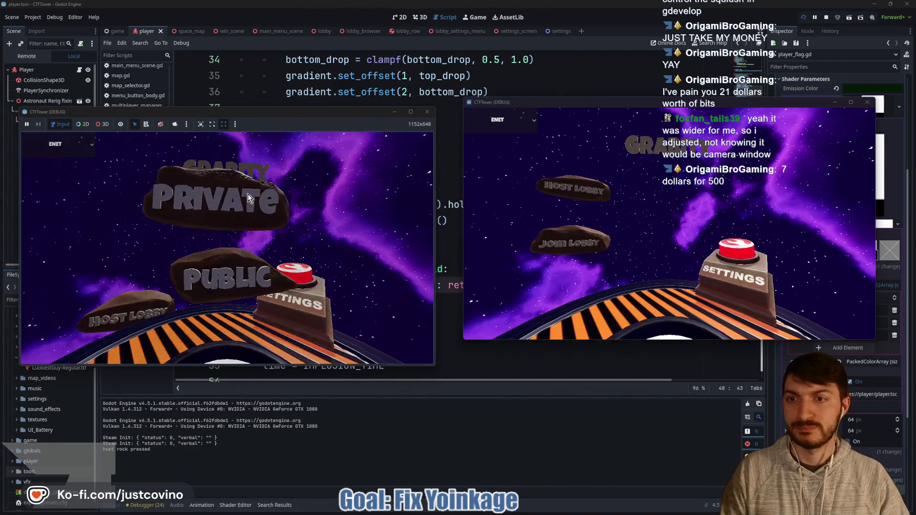
click(248, 194)
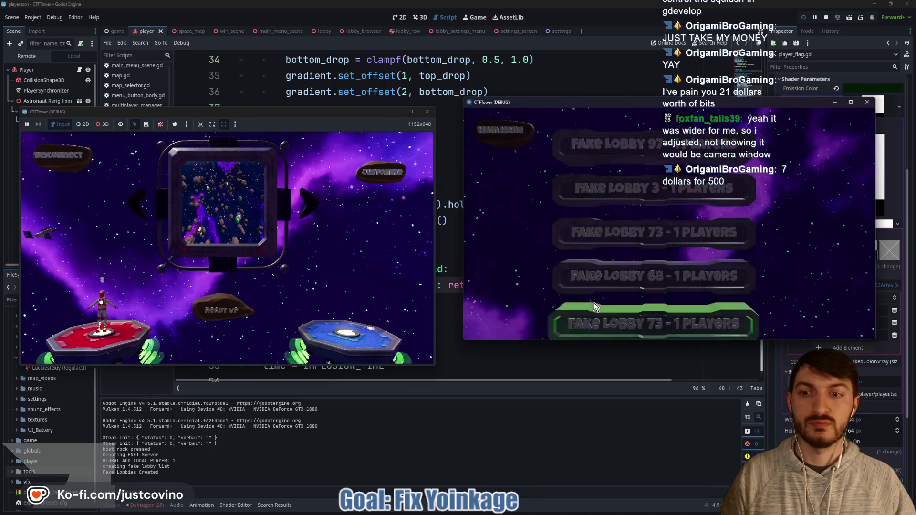
click(612, 277)
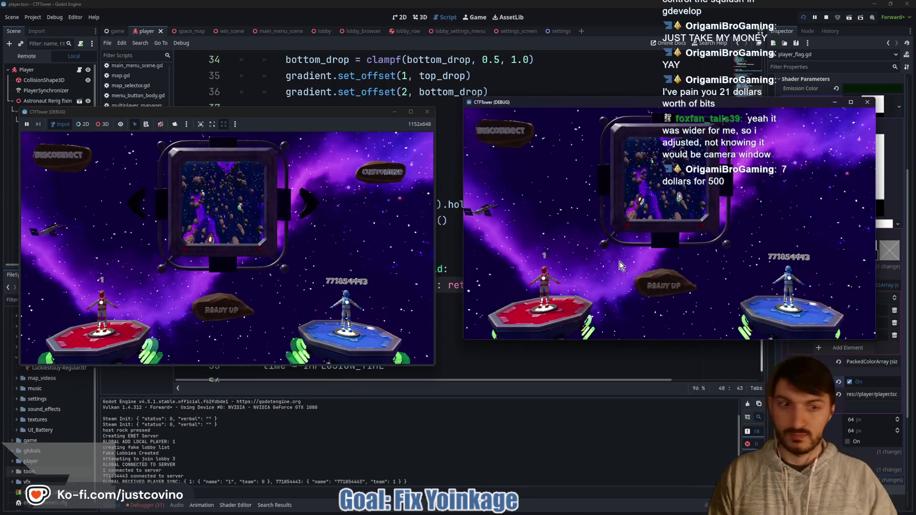
click(228, 312)
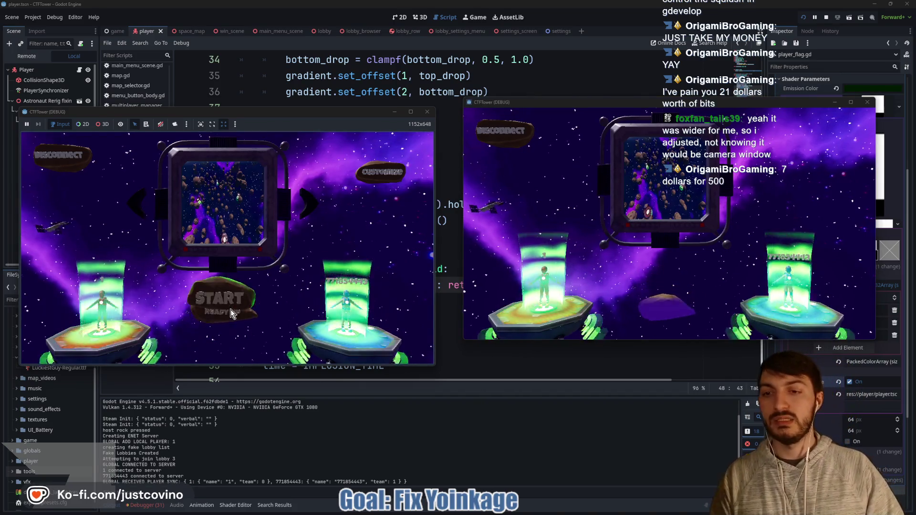
click(227, 313)
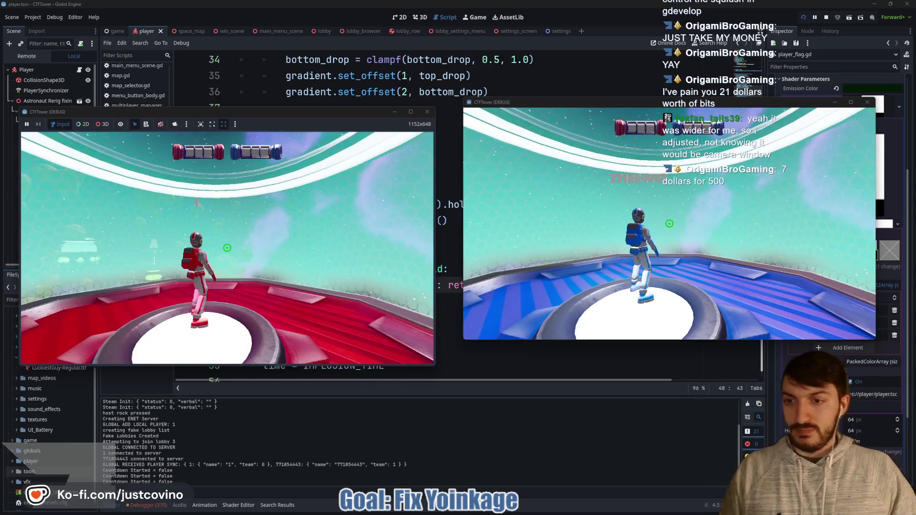
- Play the match by moving the red player in the left game window
key(super)
key(super)
click(227, 247)
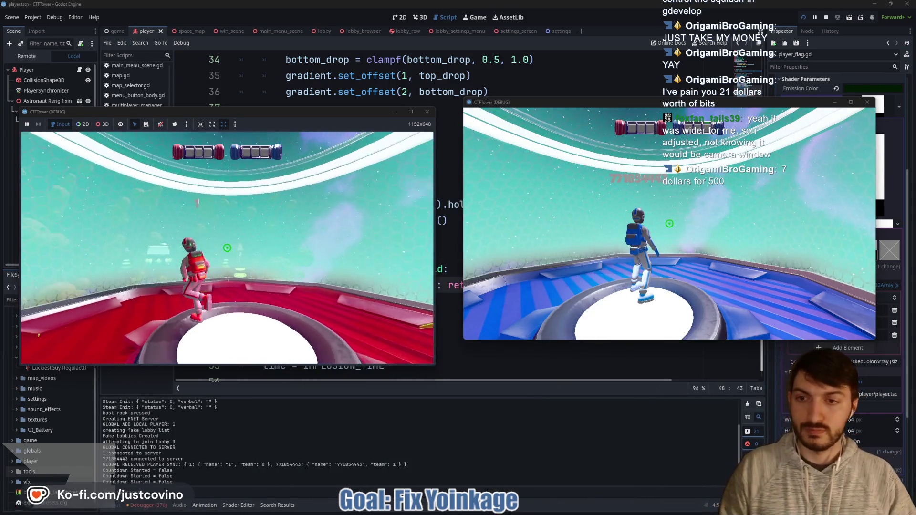
key(w)
key(w)
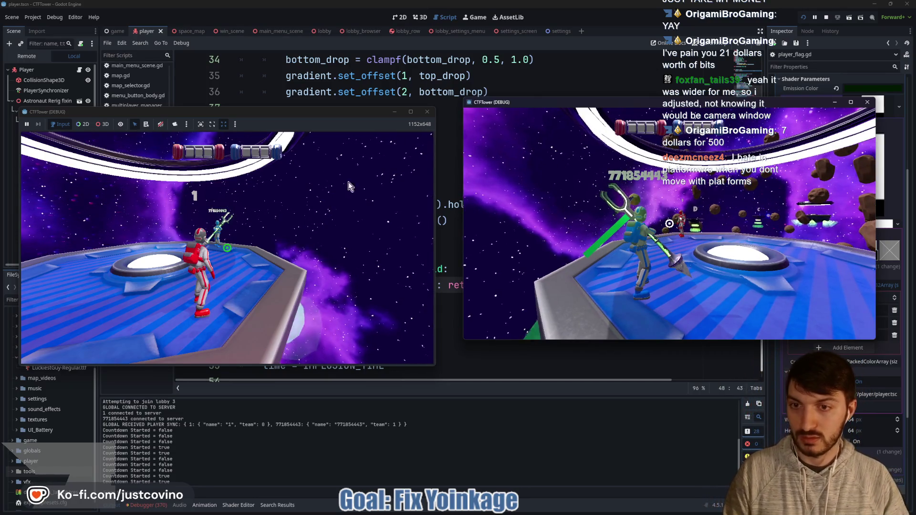
click(296, 234)
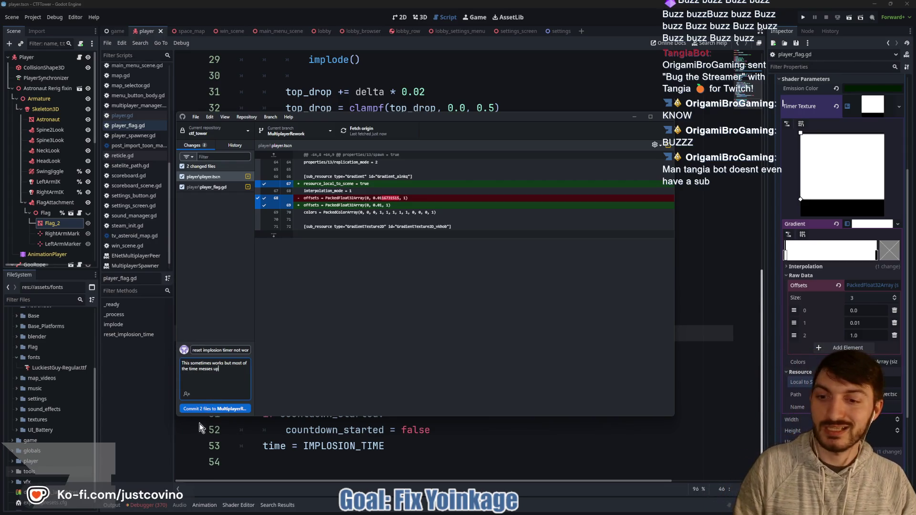
- Commit player.tscn and player_flag.gd to MultiplayerRework, push to origin, and return to Godot
click(210, 409)
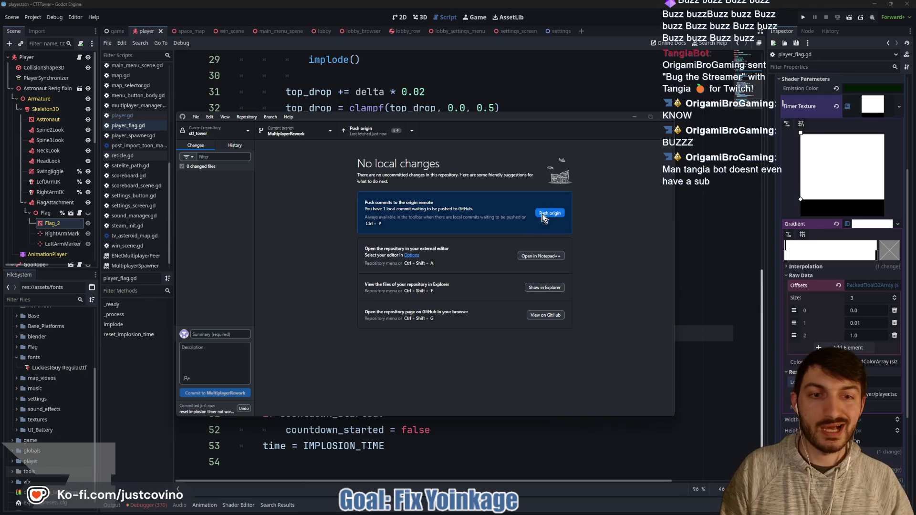
click(554, 212)
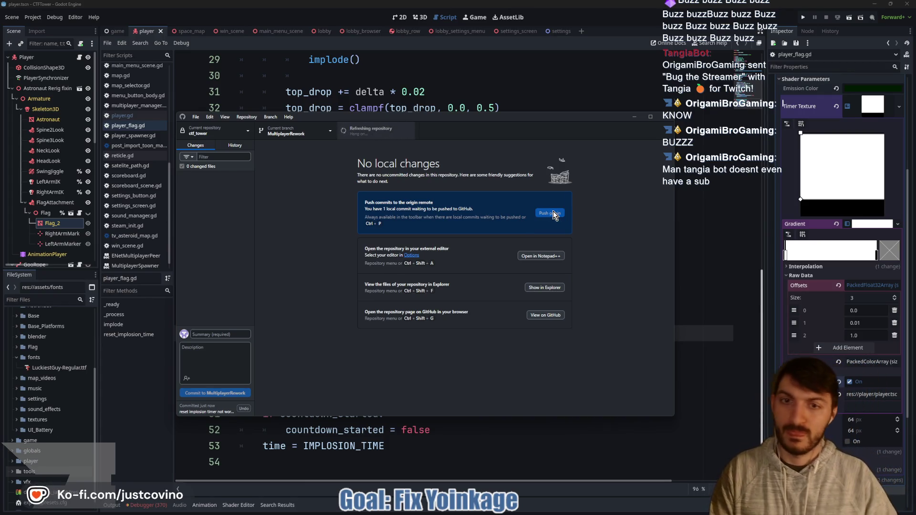
key(alt+Tab)
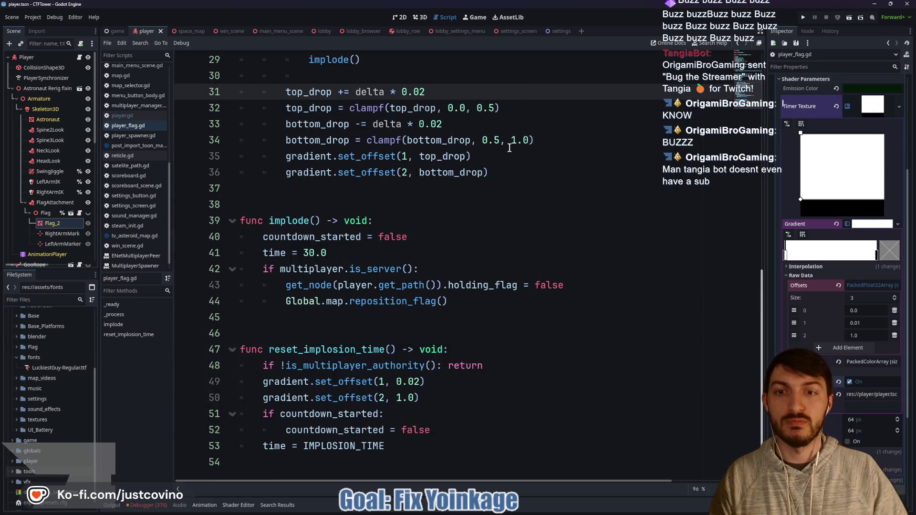
- Delete the 'if !is_multiplayer_authority(): return' line 48 from reset_implosion_time
click(360, 198)
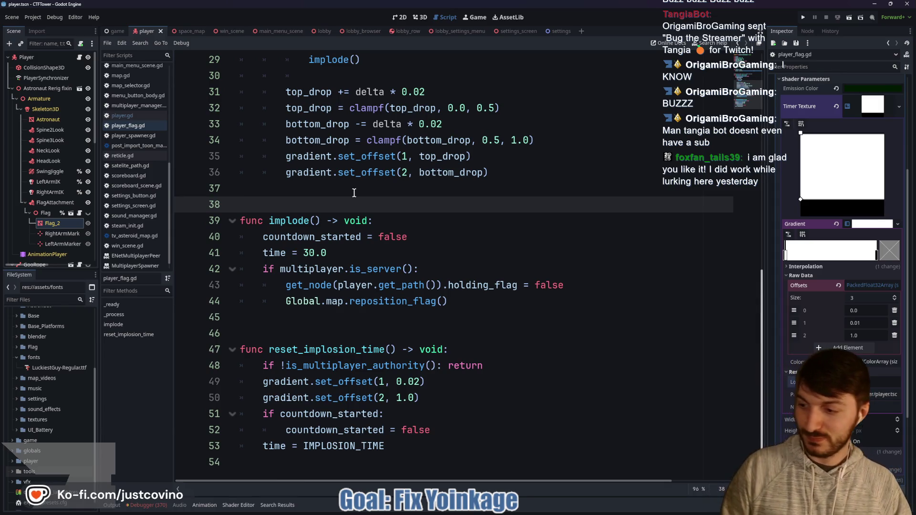
click(338, 183)
click(311, 200)
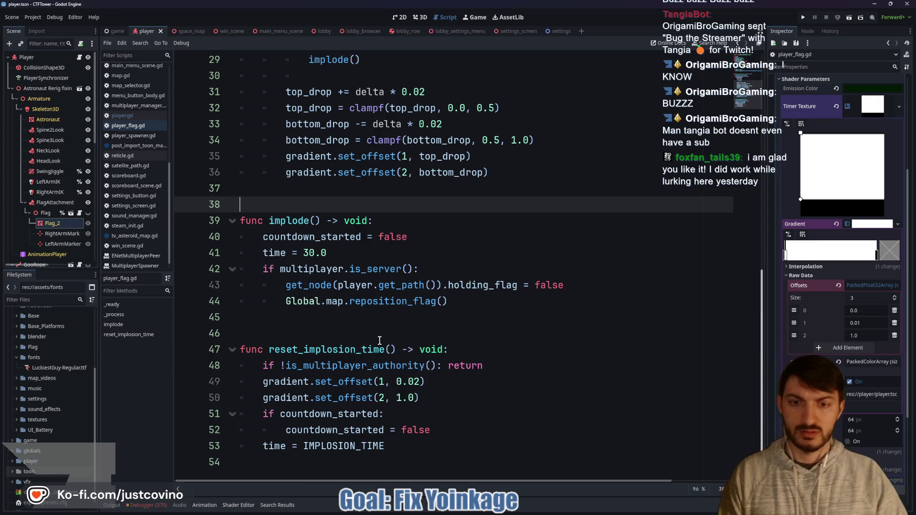
click(223, 369)
key(shift+End)
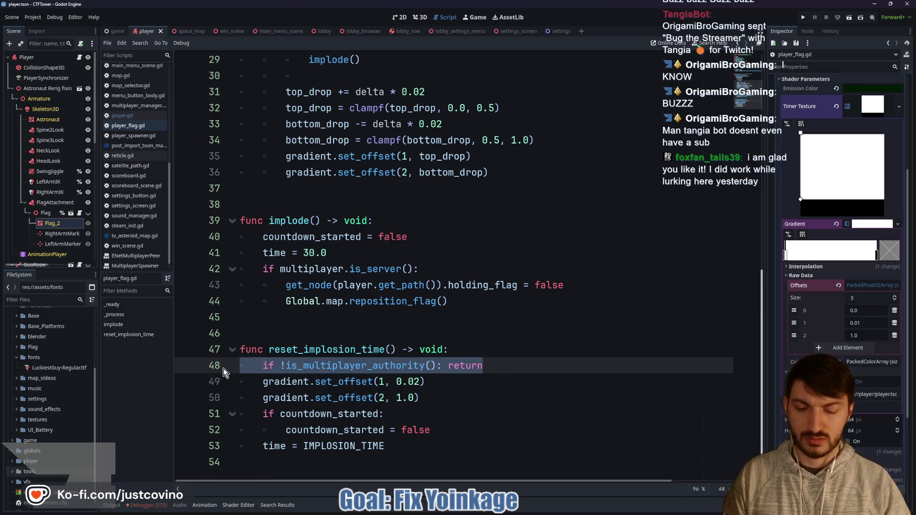
key(BackSpace)
key(BackSpace)
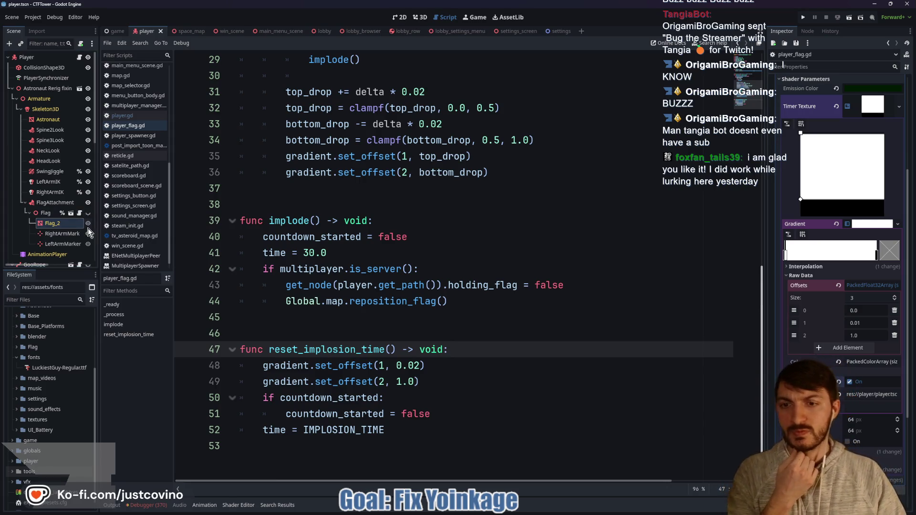
- Find reset_implosion_time in all project files and jump to its call at player.gd line 254
double_click(325, 349)
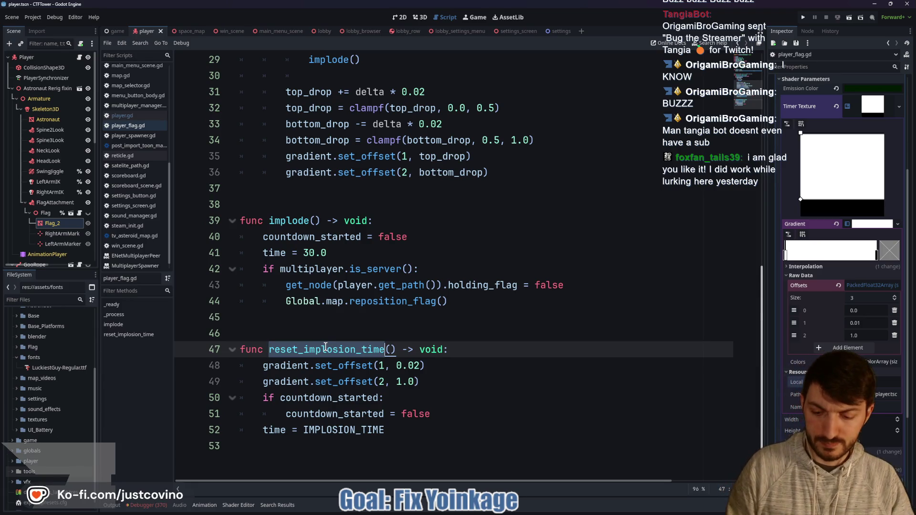
key(ctrl+shift+f)
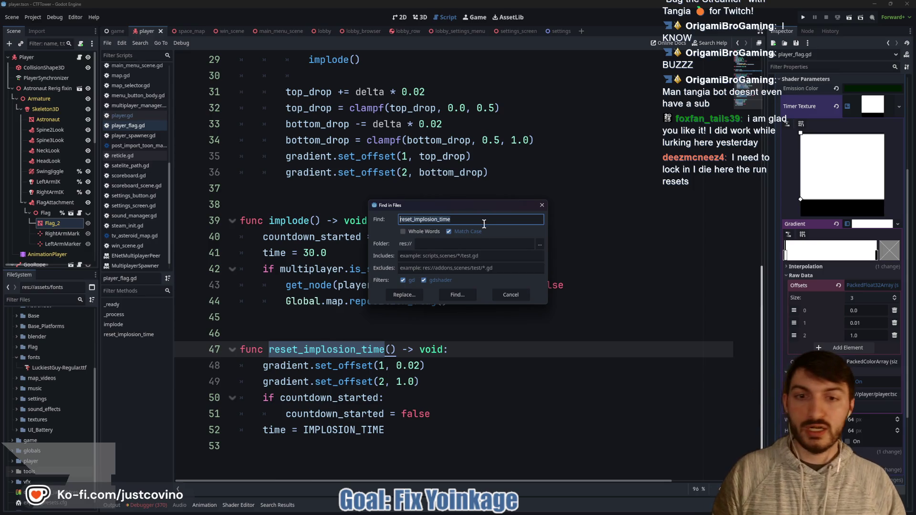
click(467, 294)
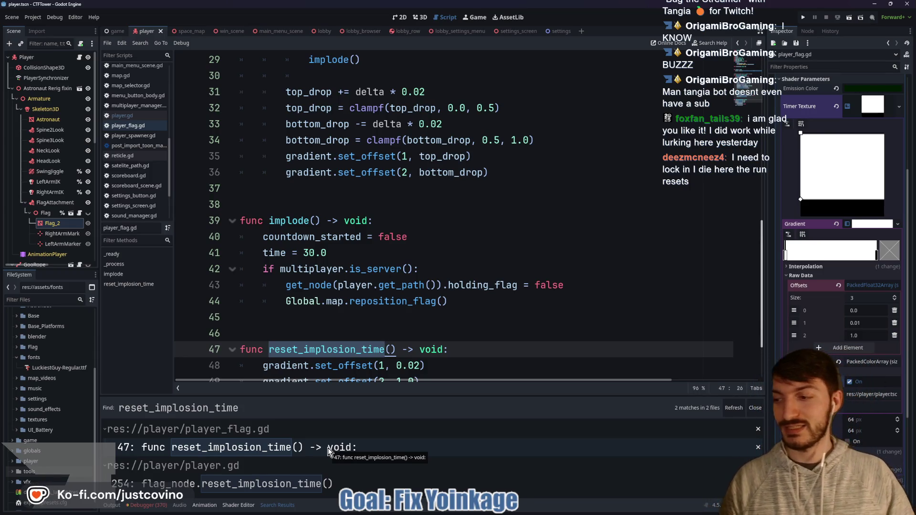
click(294, 483)
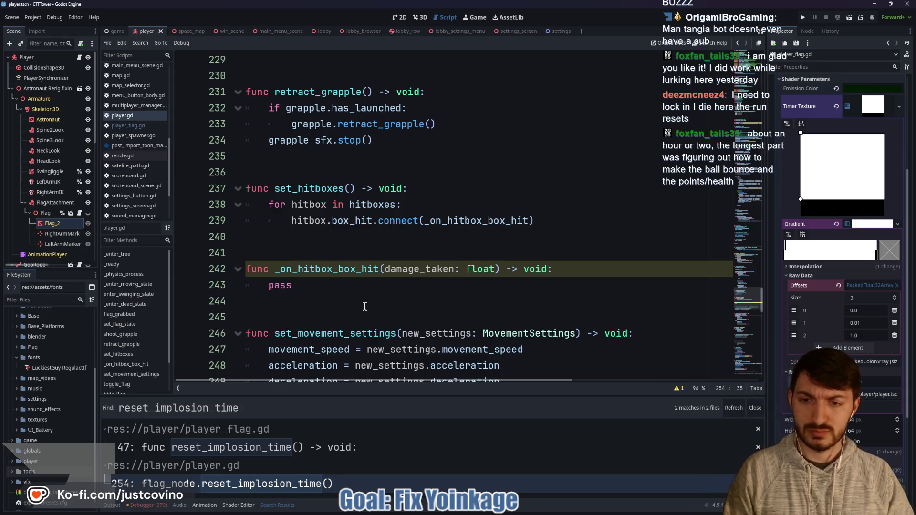
- Scroll through player.gd around the toggle_flag call to reset_implosion_time at line 254
scroll(365, 306, down, 4)
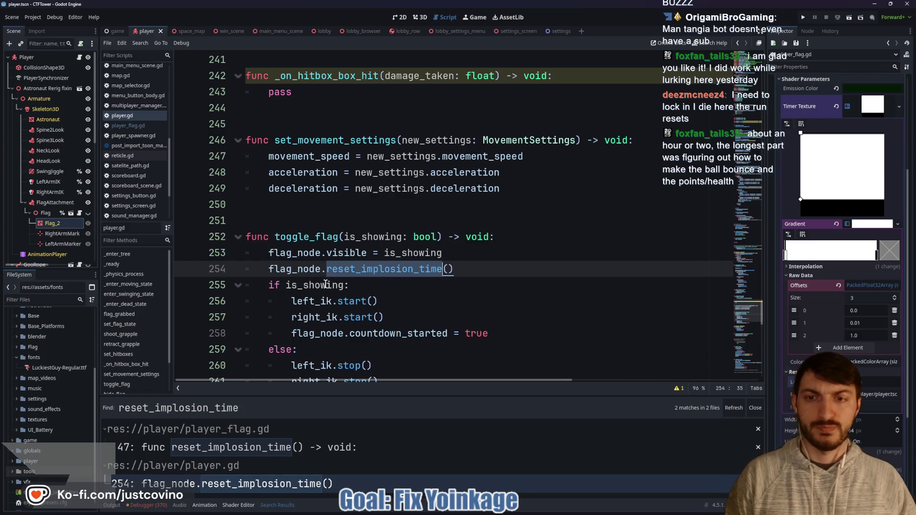
scroll(327, 290, up, 5)
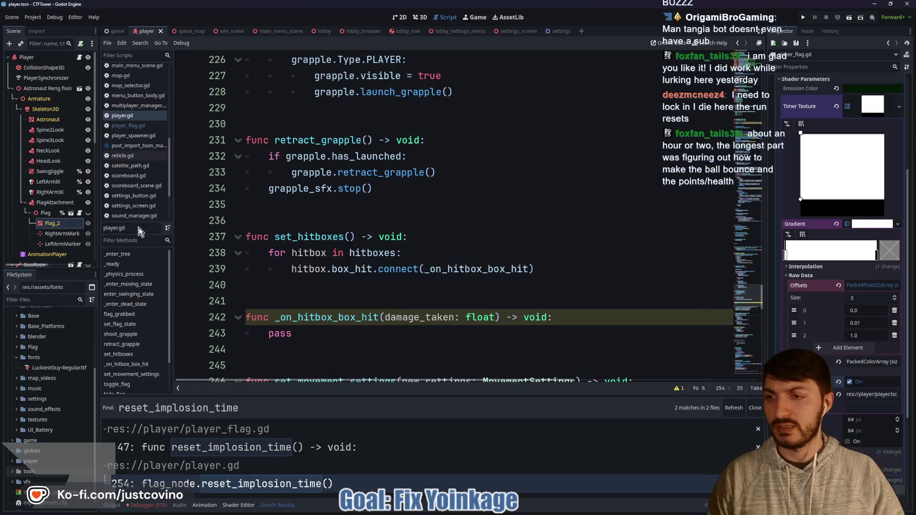
scroll(380, 263, down, 5)
- Add the comment '##TODO I dont think this goes here' to line 254 and save player.gd
click(509, 268)
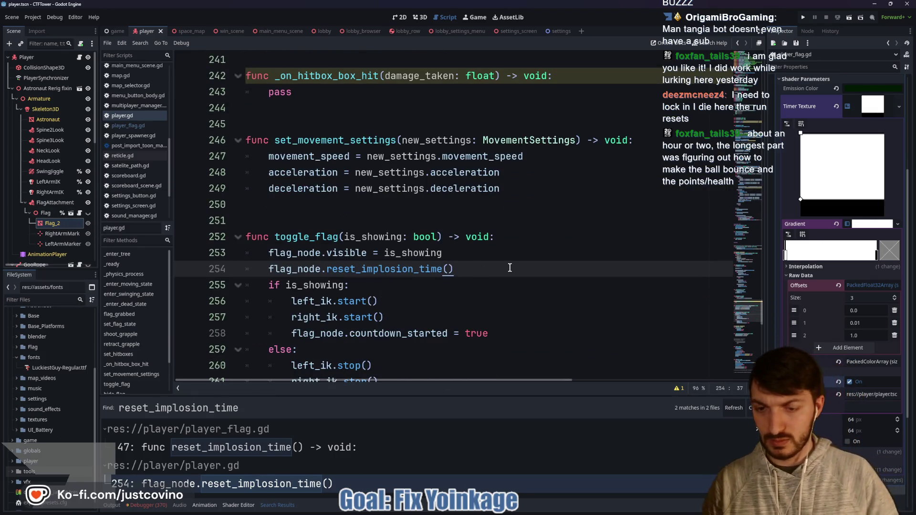
text( ##TODO)
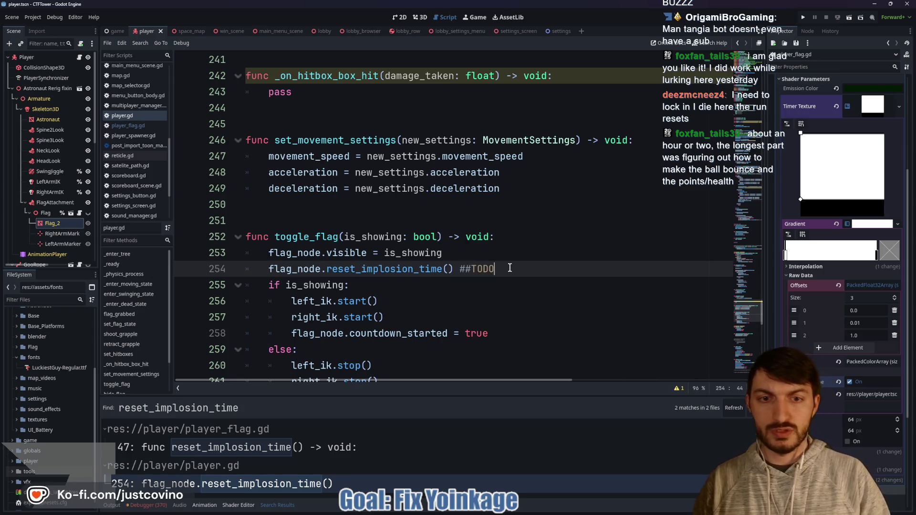
text(nk this)
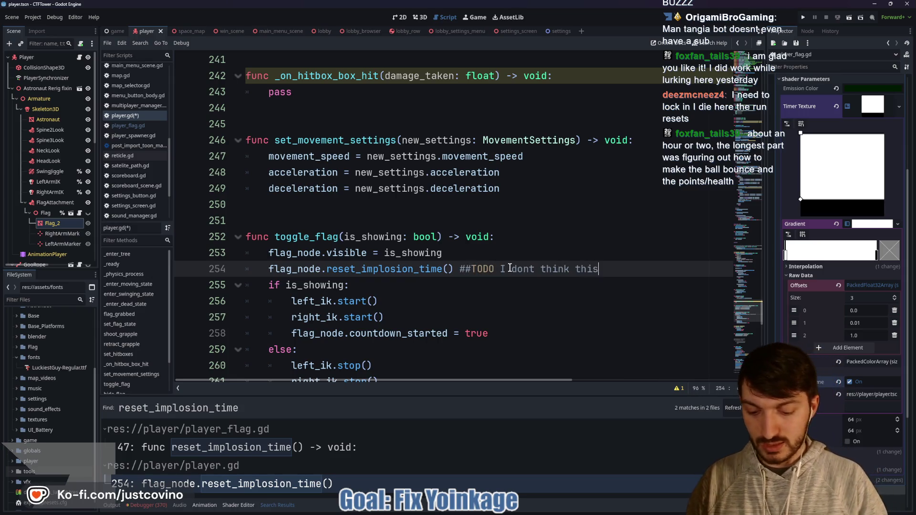
text( goes here)
key(ctrl+s)
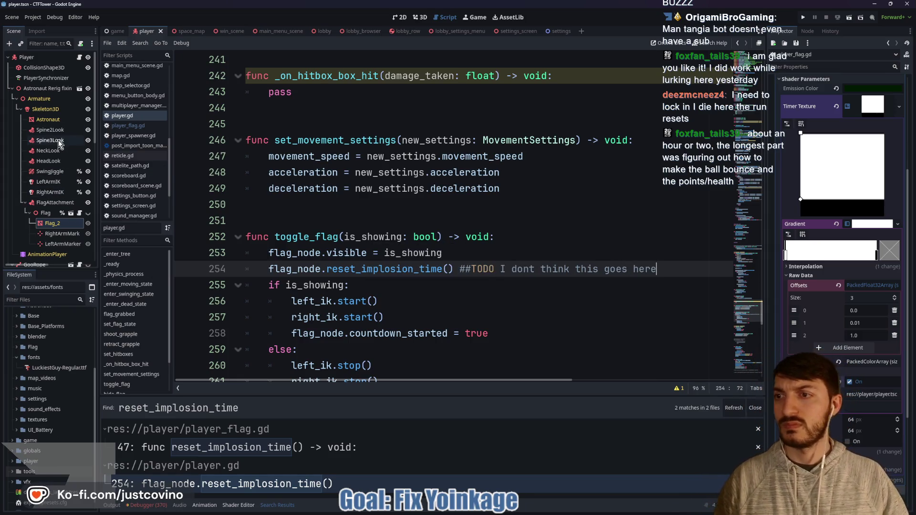
- Open goo_rope.gd from the GooRope node's script icon in the Scene dock
scroll(58, 139, down, 2)
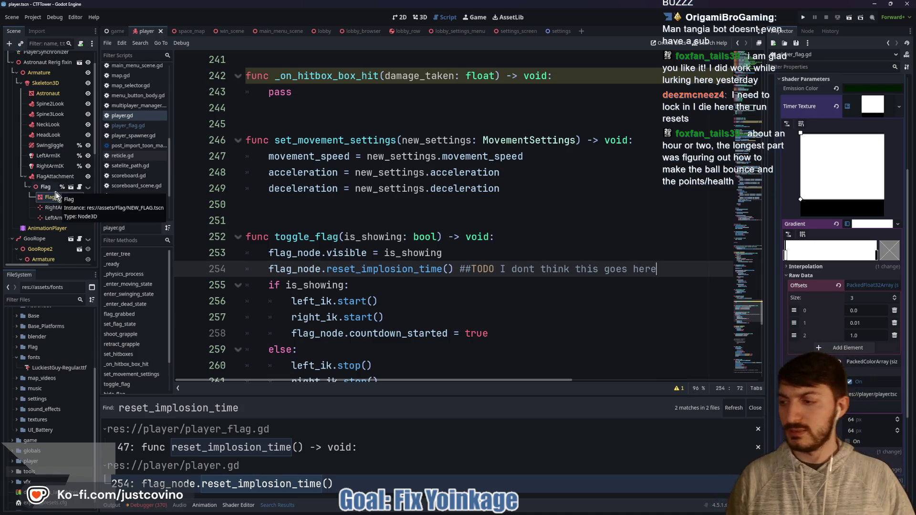
scroll(56, 176, down, 2)
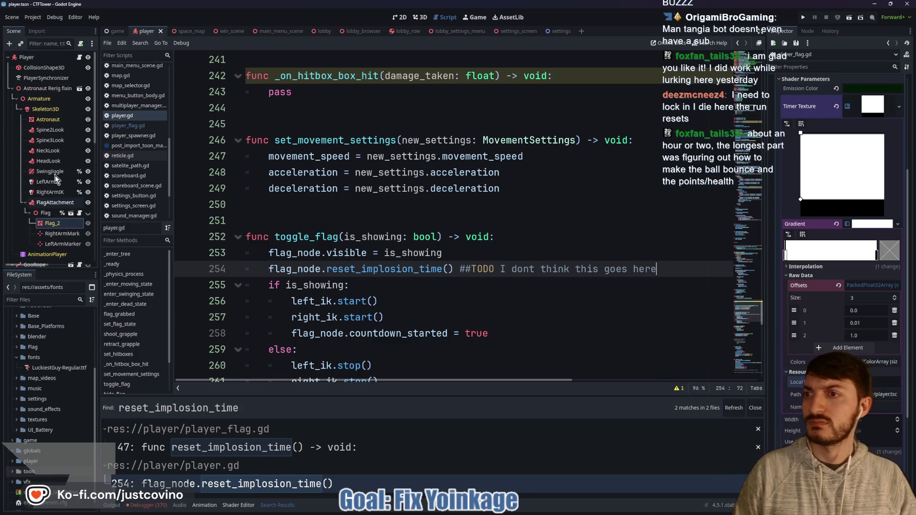
scroll(53, 174, down, 2)
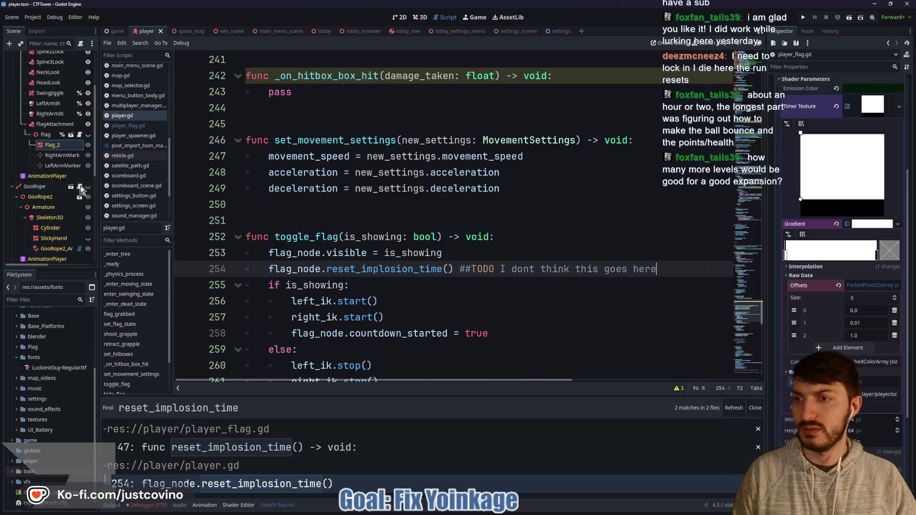
click(81, 187)
- Select yoink_flag on line 142 of goo_rope.gd, close the search results, and search the script for it
click(347, 220)
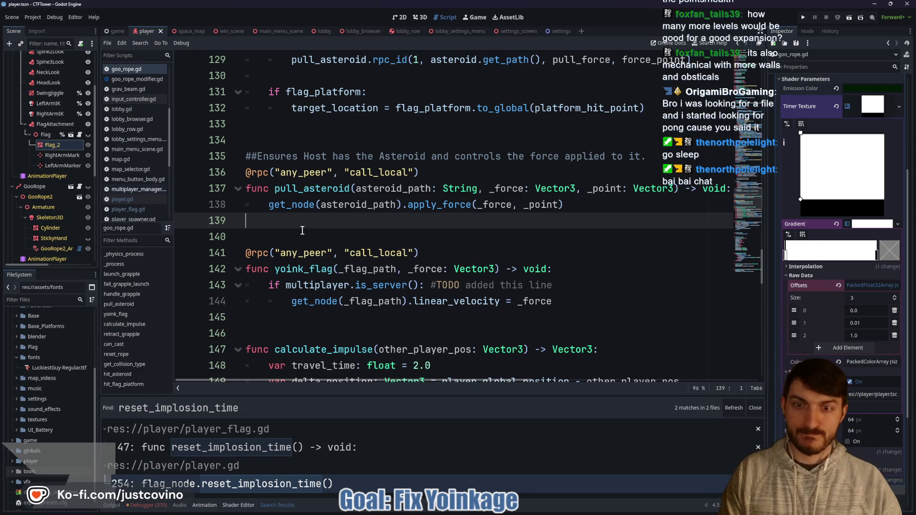
scroll(302, 230, down, 1)
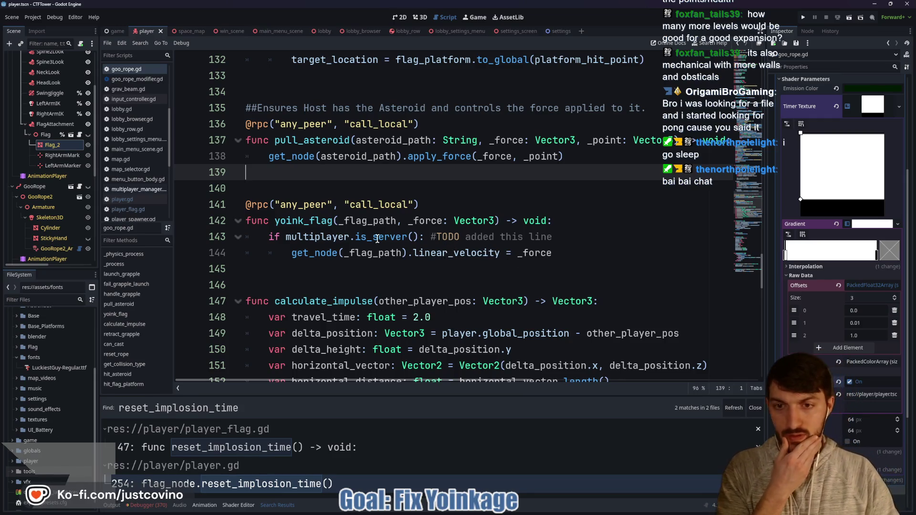
double_click(304, 221)
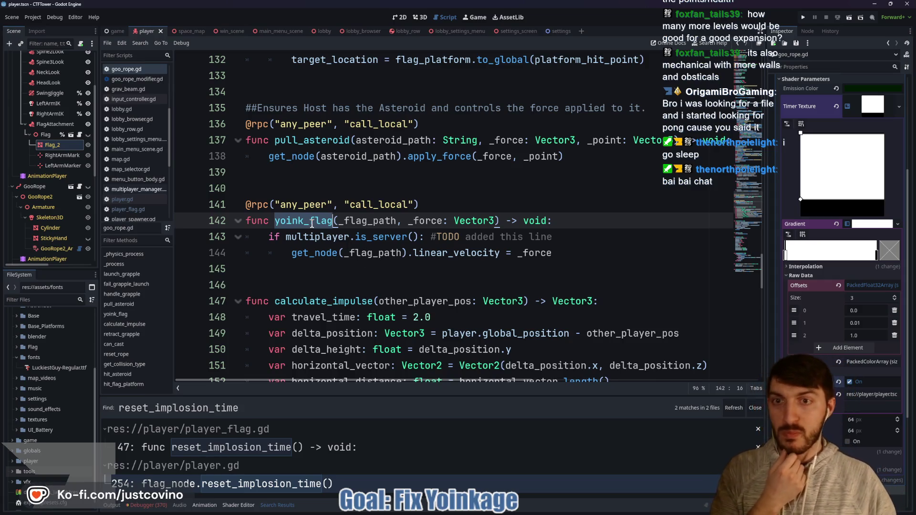
scroll(312, 224, up, 1)
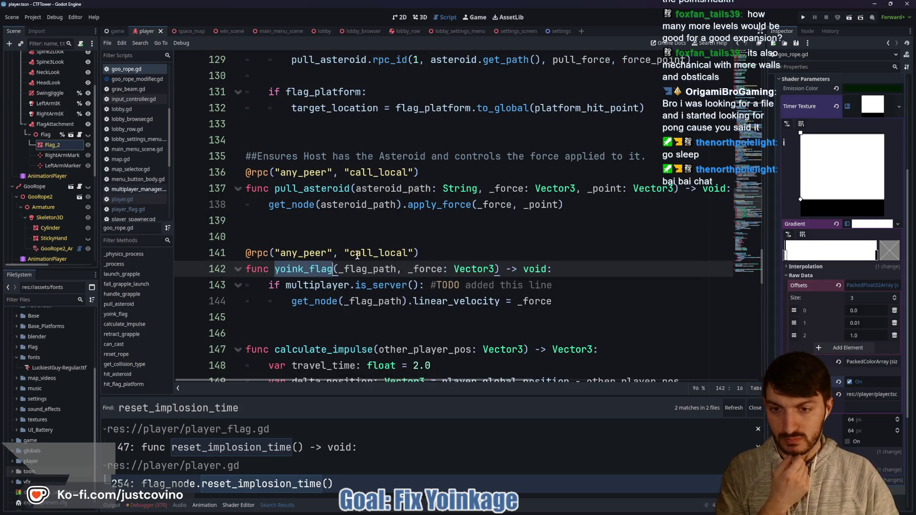
click(755, 408)
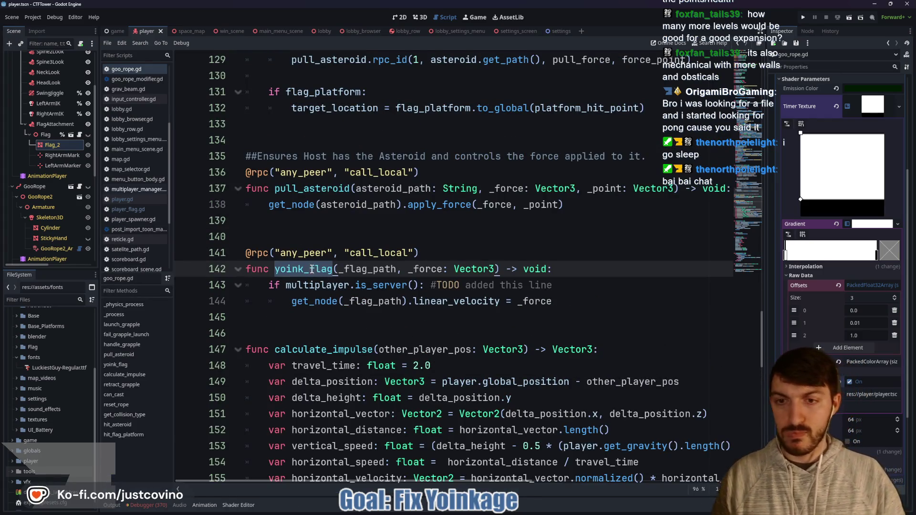
key(ctrl+f)
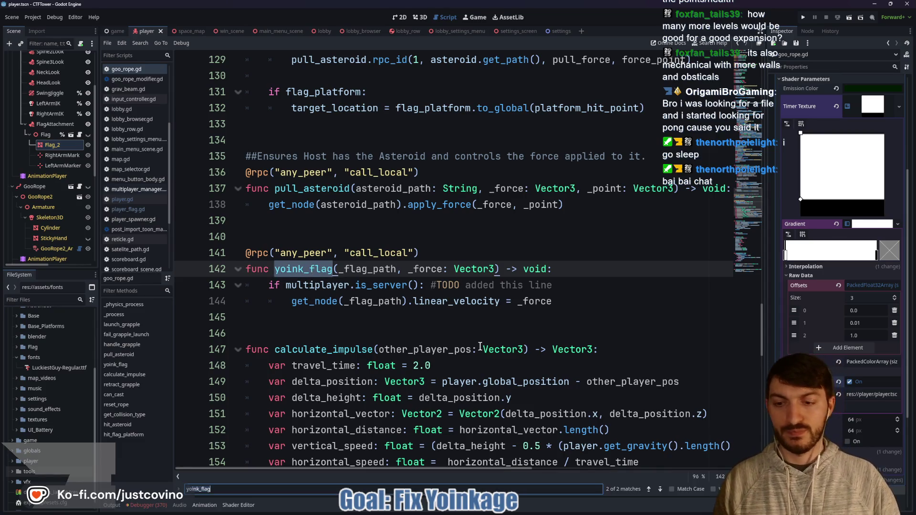
- Jump to the yoink_flag call on line 82 and inspect get_node on line 81
click(648, 490)
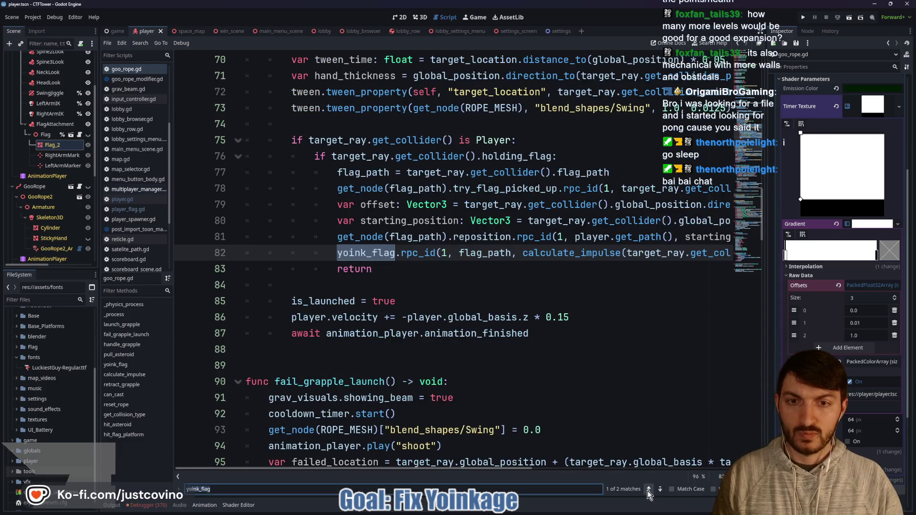
click(433, 267)
scroll(473, 282, up, 1)
scroll(473, 282, down, 1)
double_click(378, 237)
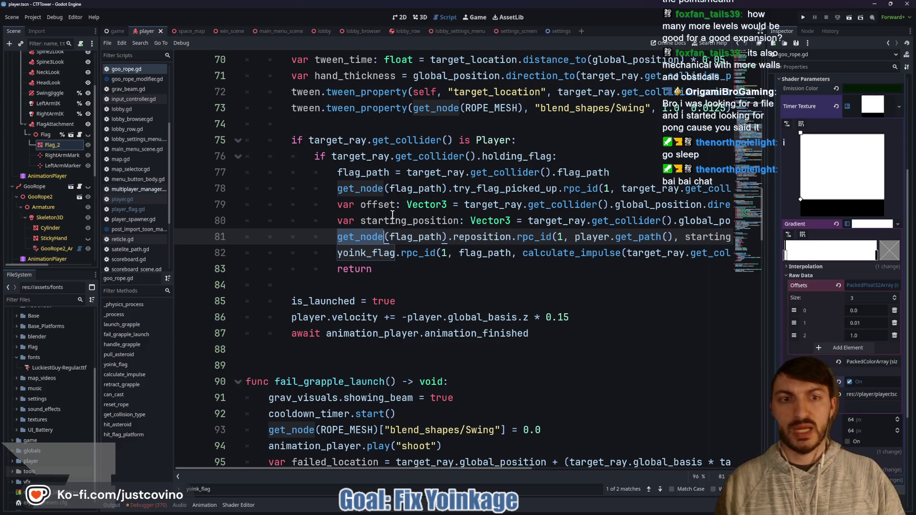
scroll(395, 216, right, 3)
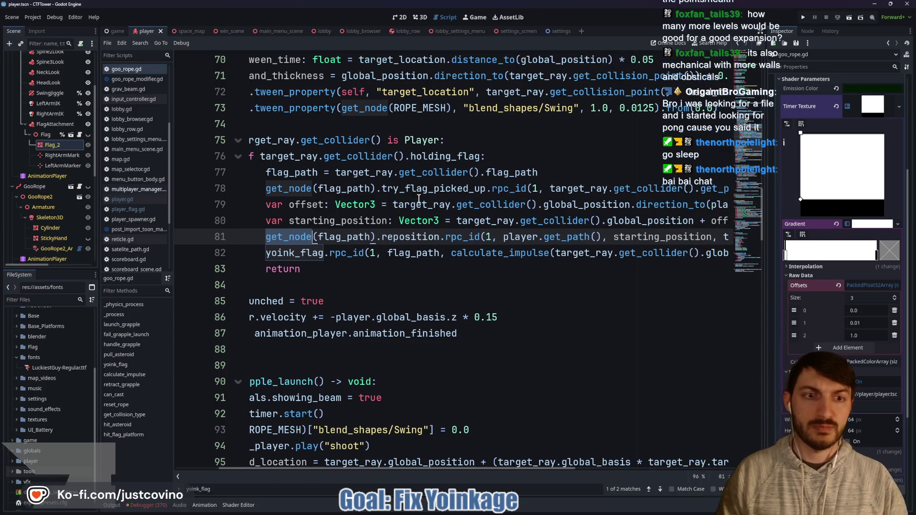
scroll(419, 198, right, 3)
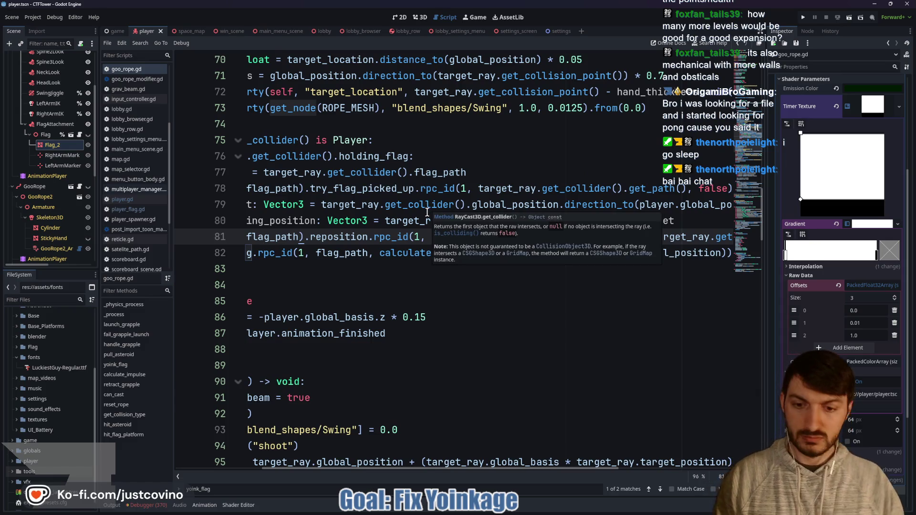
mouse_move(419, 205)
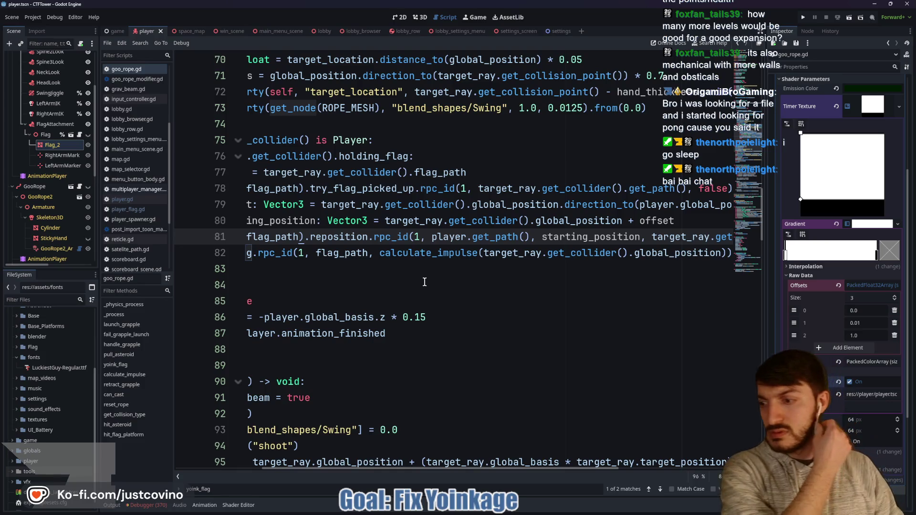
- Inspect reposition on line 81 and try_flag_picked_up on line 78
scroll(424, 282, down, 1)
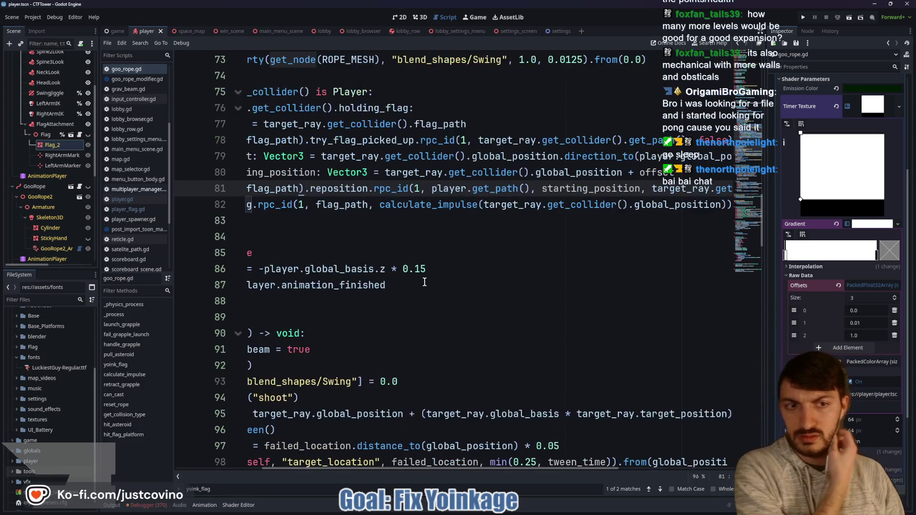
scroll(427, 279, up, 1)
scroll(440, 273, right, 2)
scroll(441, 272, right, 2)
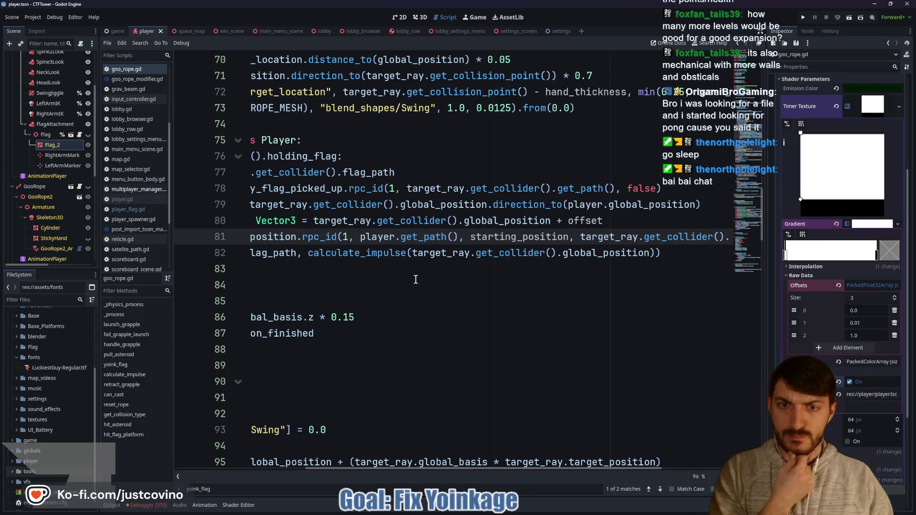
scroll(492, 250, left, 10)
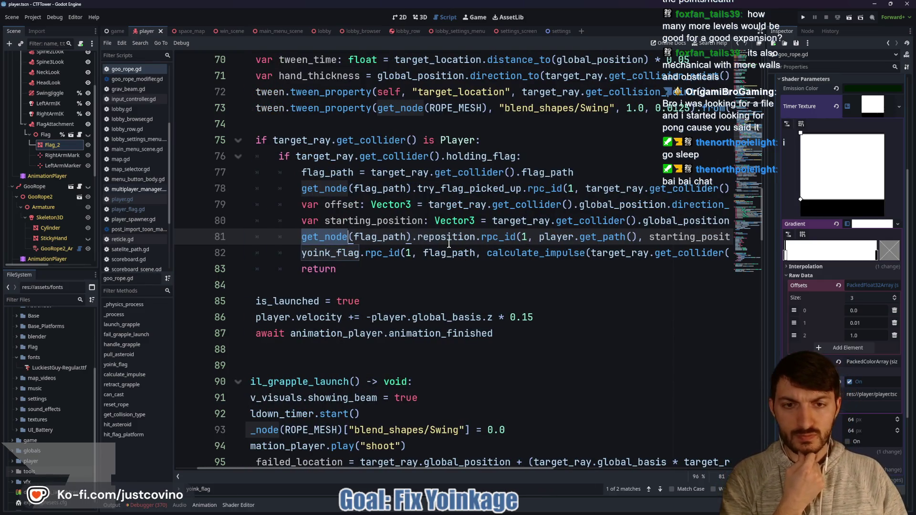
click(454, 237)
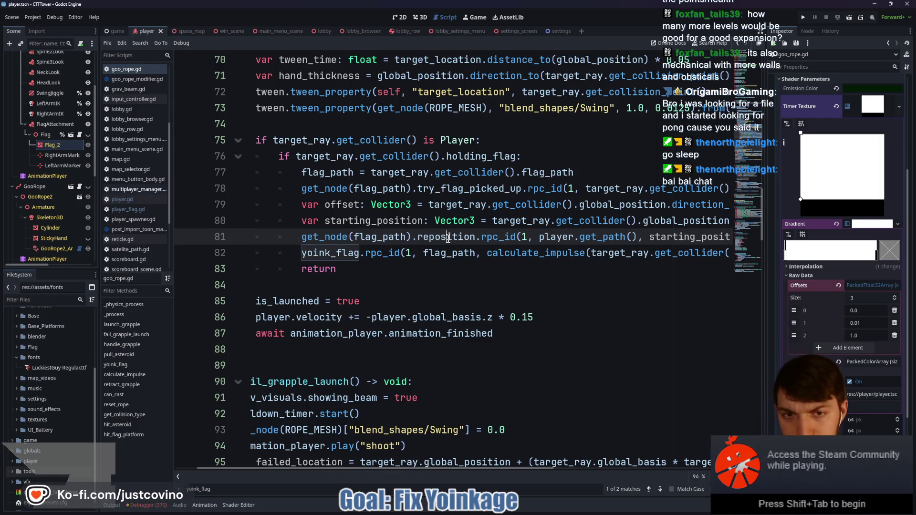
double_click(448, 239)
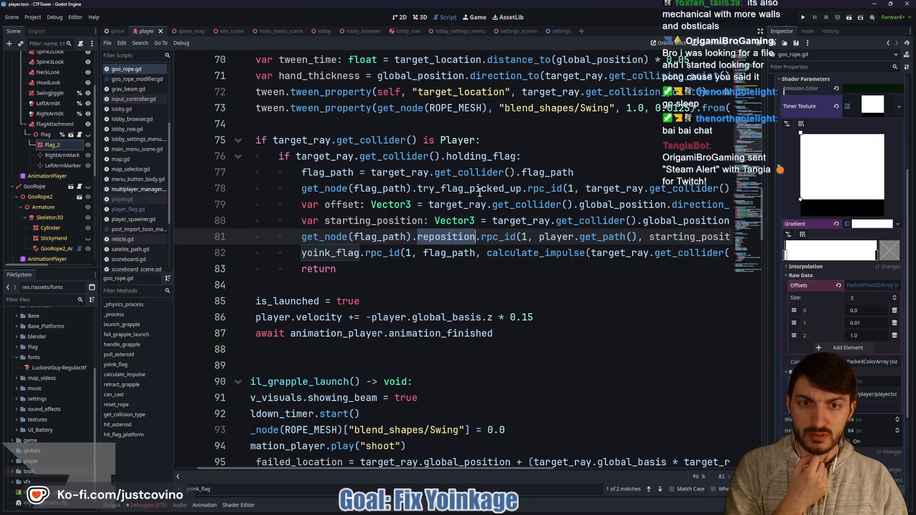
double_click(480, 190)
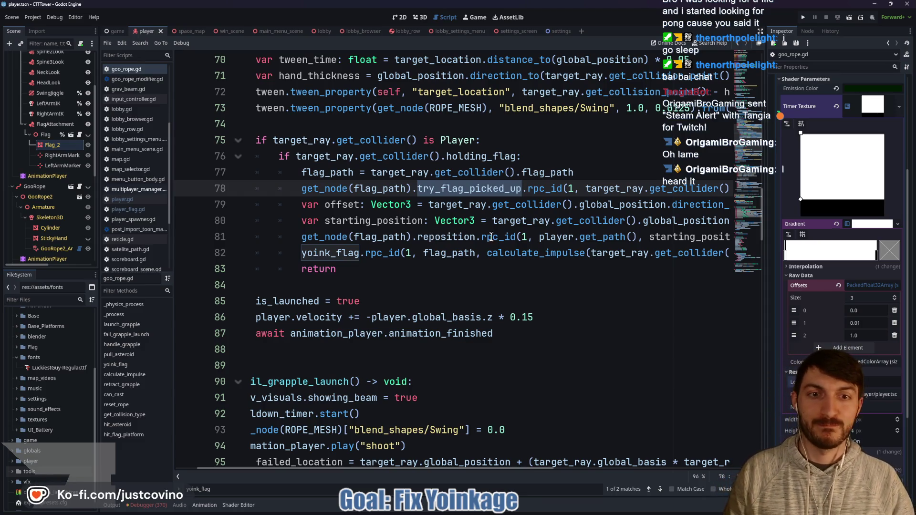
scroll(519, 221, up, 1)
scroll(524, 225, right, 5)
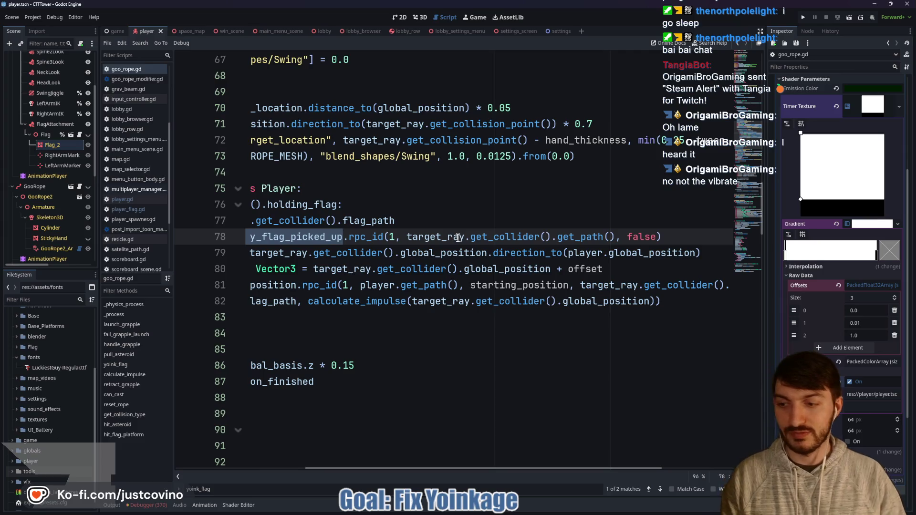
scroll(459, 237, left, 5)
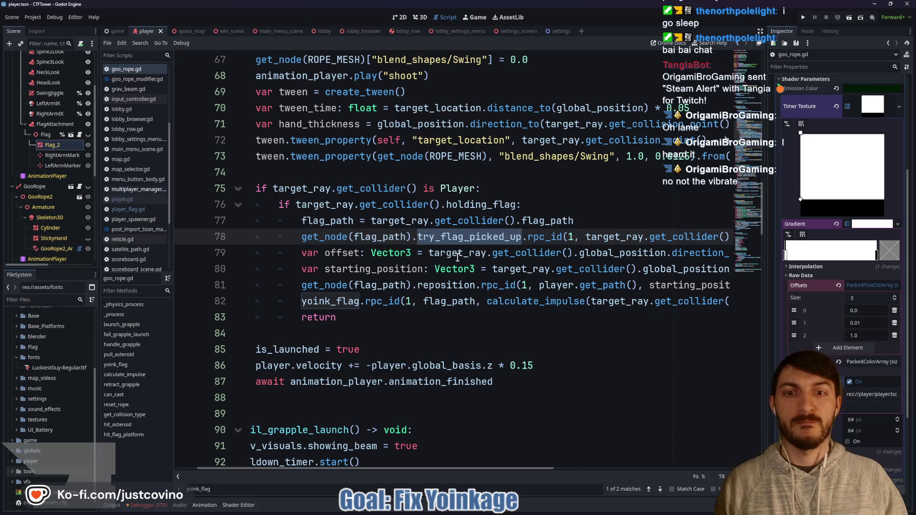
scroll(451, 262, down, 1)
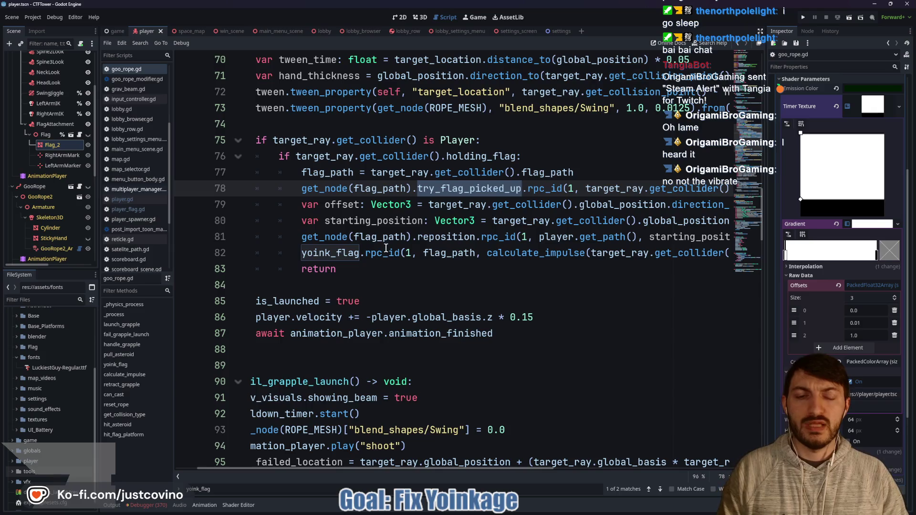
scroll(394, 251, right, 3)
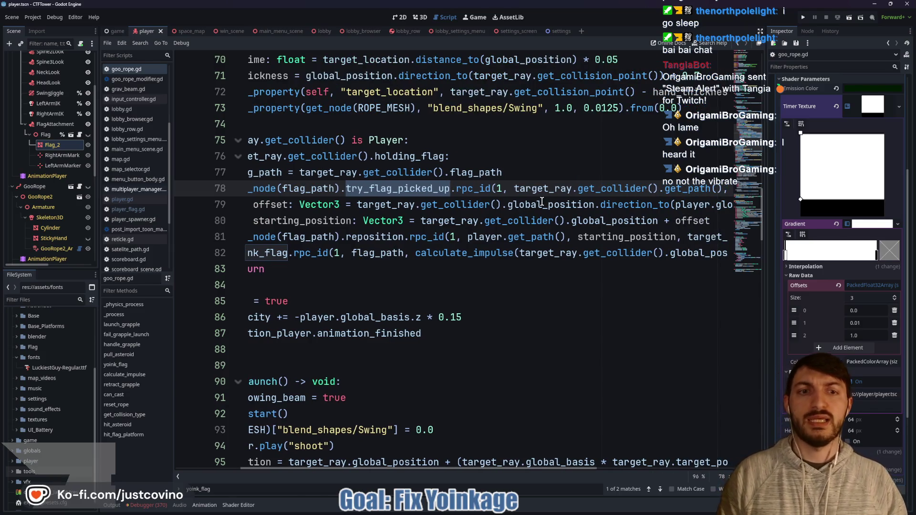
scroll(537, 201, left, 3)
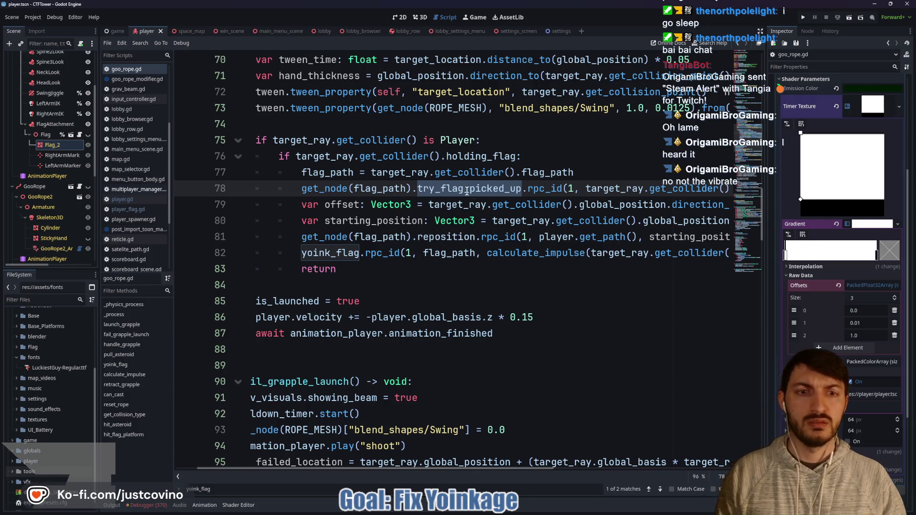
scroll(467, 191, right, 5)
scroll(545, 206, left, 4)
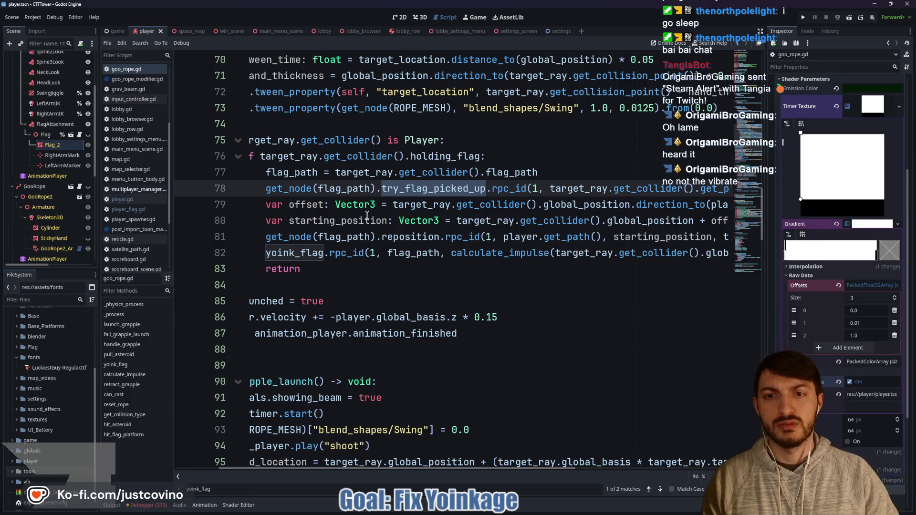
double_click(430, 156)
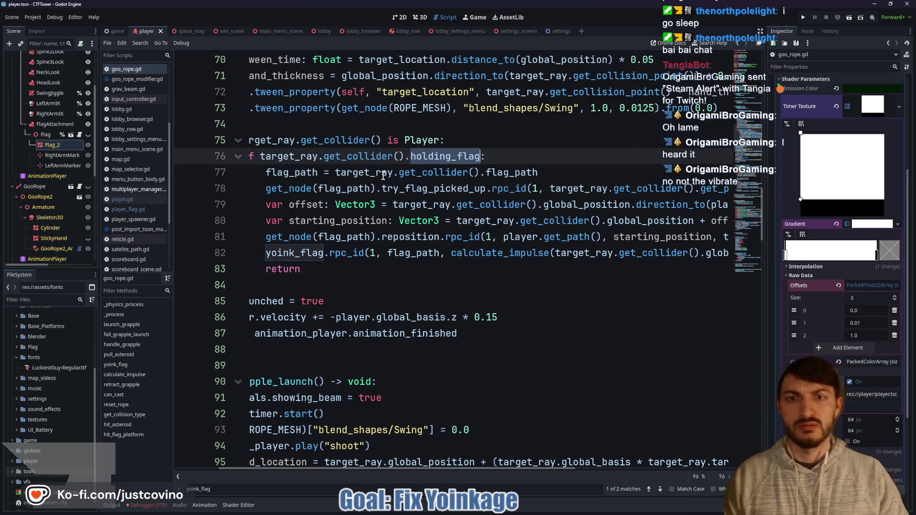
click(470, 172)
double_click(527, 174)
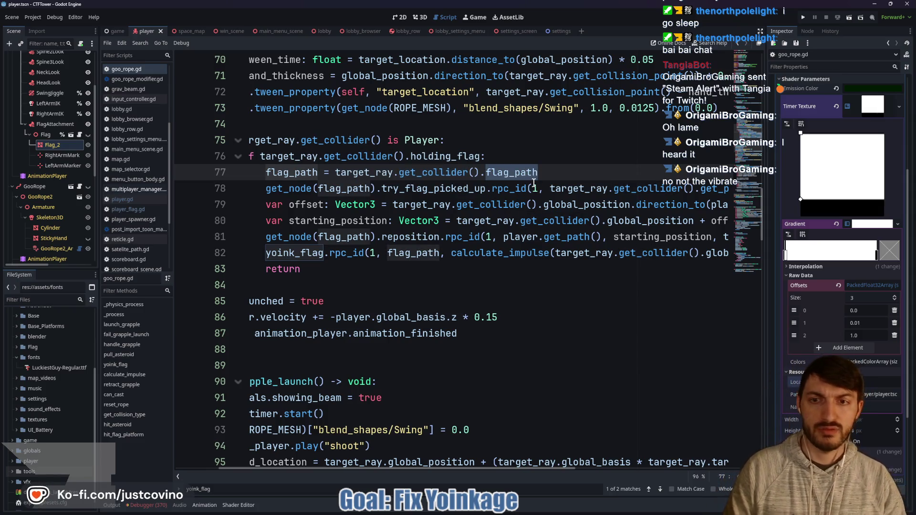
double_click(395, 189)
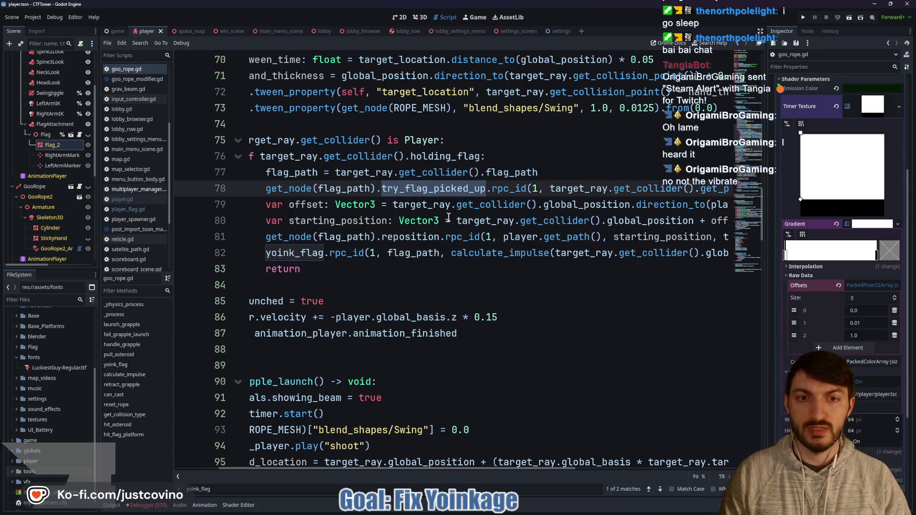
scroll(449, 217, right, 3)
scroll(512, 211, left, 3)
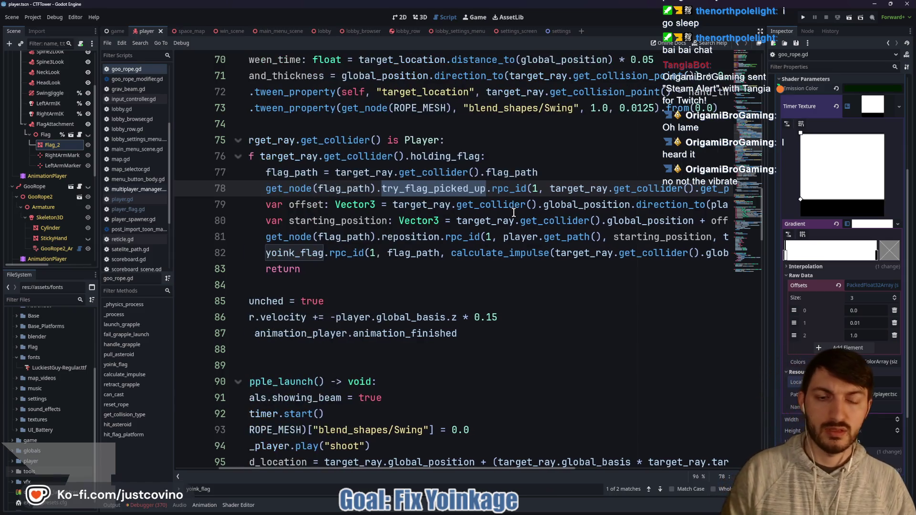
scroll(418, 204, right, 4)
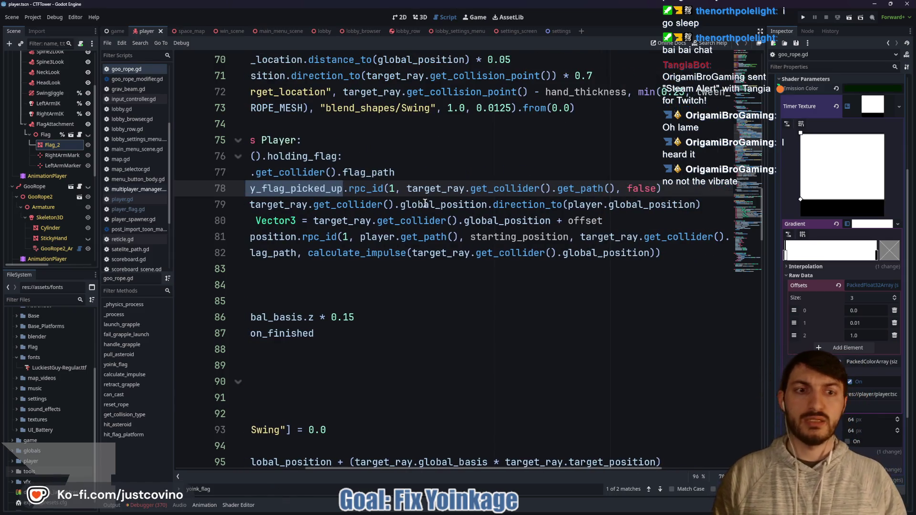
scroll(442, 209, right, 2)
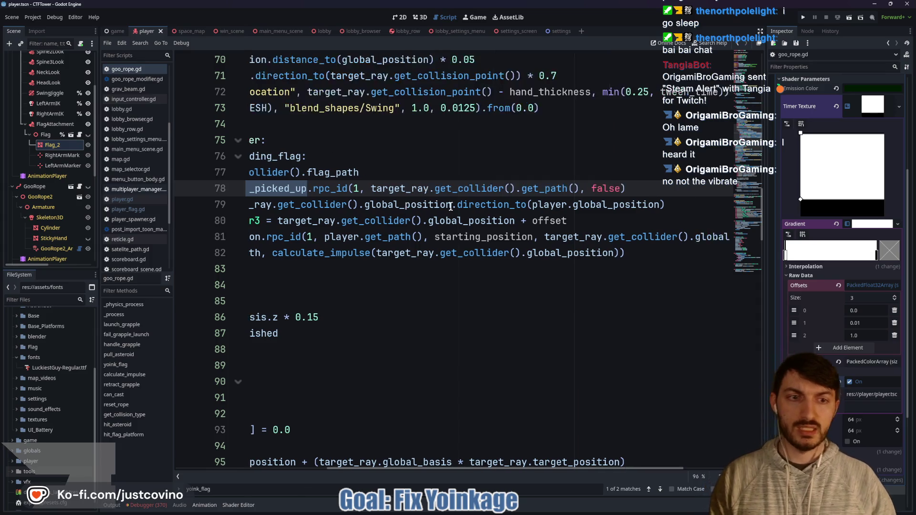
scroll(543, 225, left, 2)
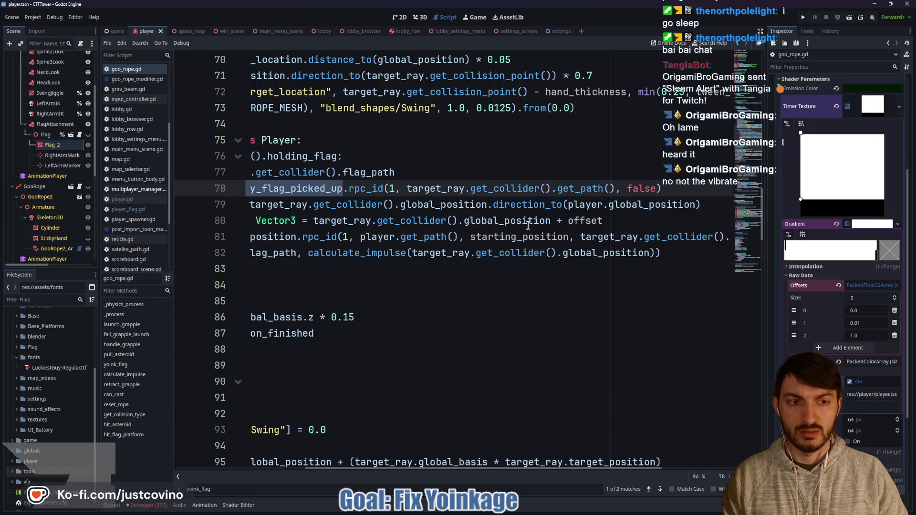
scroll(445, 230, left, 2)
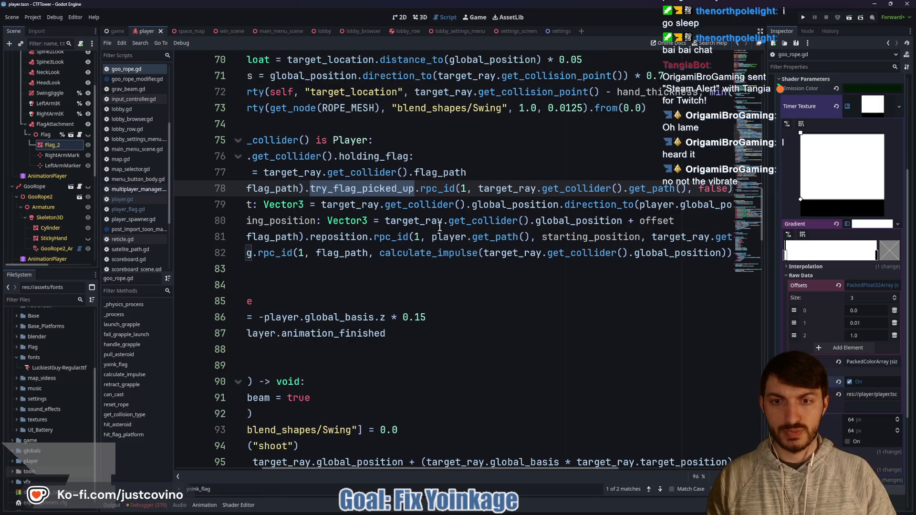
scroll(437, 227, left, 1)
scroll(425, 229, left, 2)
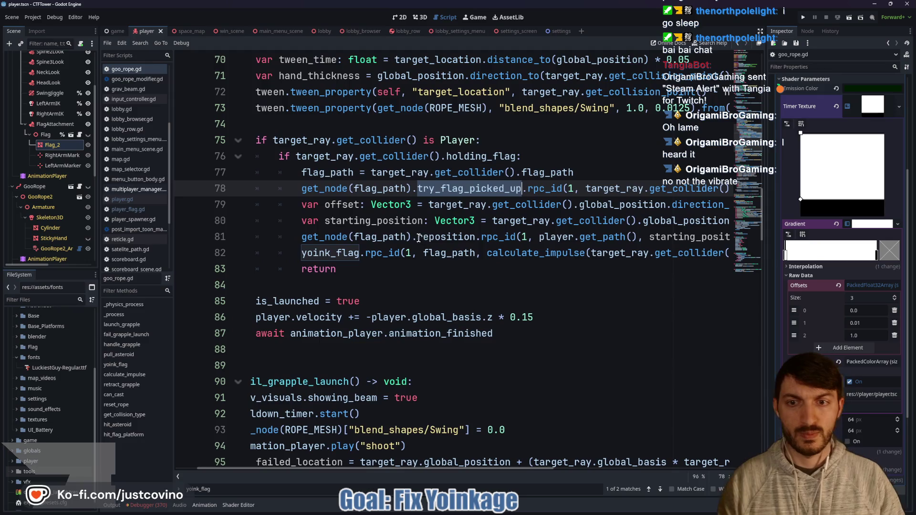
double_click(457, 237)
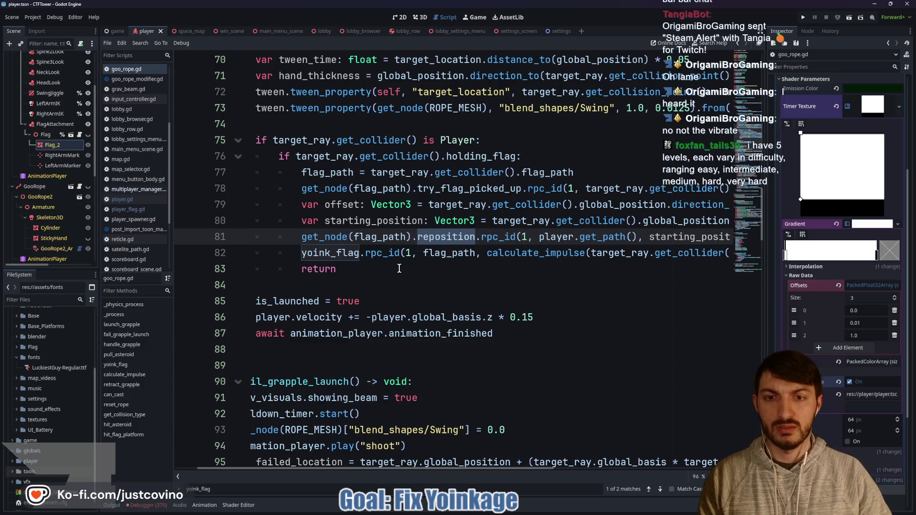
scroll(404, 272, right, 3)
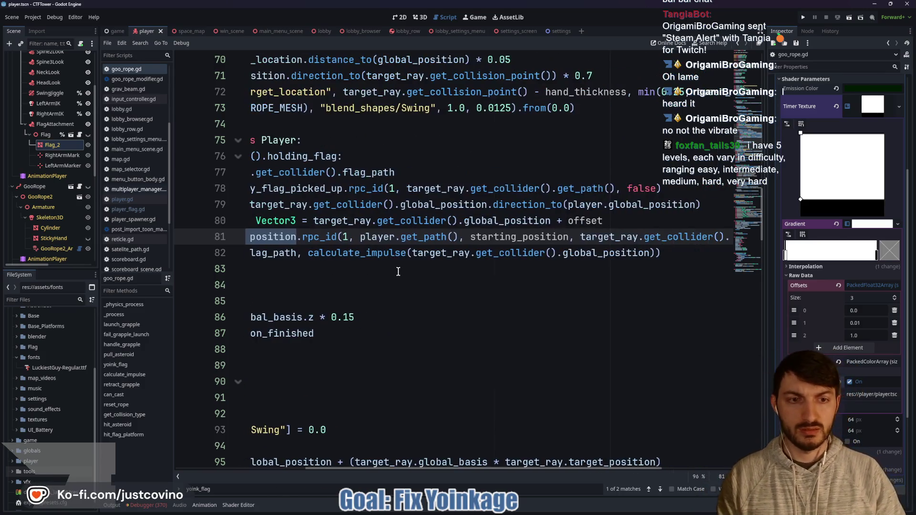
scroll(548, 253, left, 4)
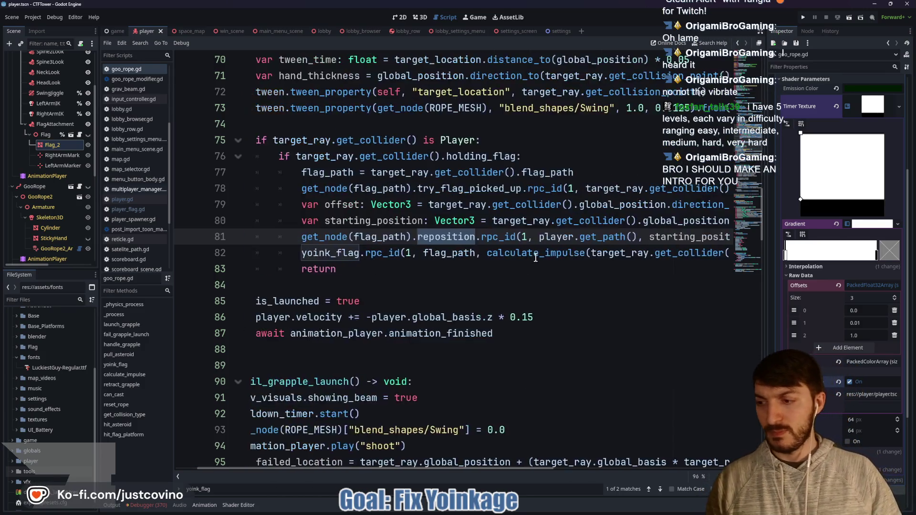
mouse_move(532, 256)
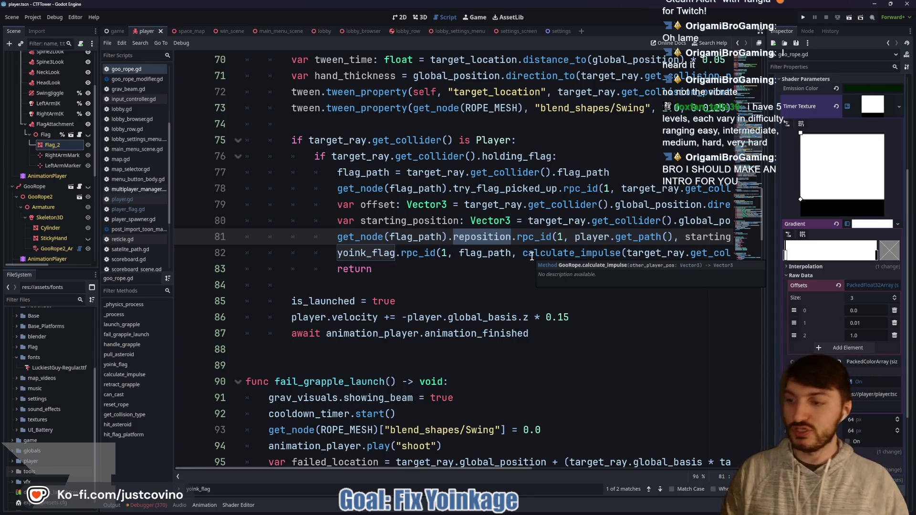
click(445, 270)
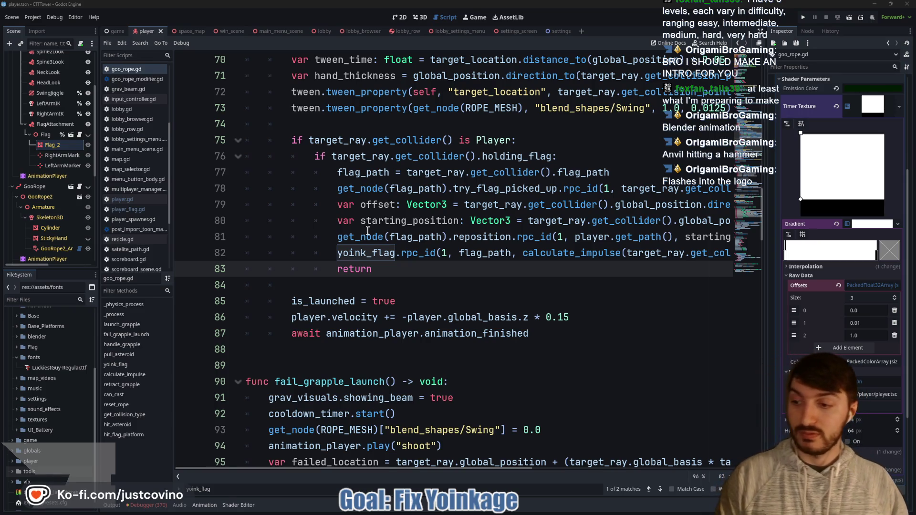
click(398, 268)
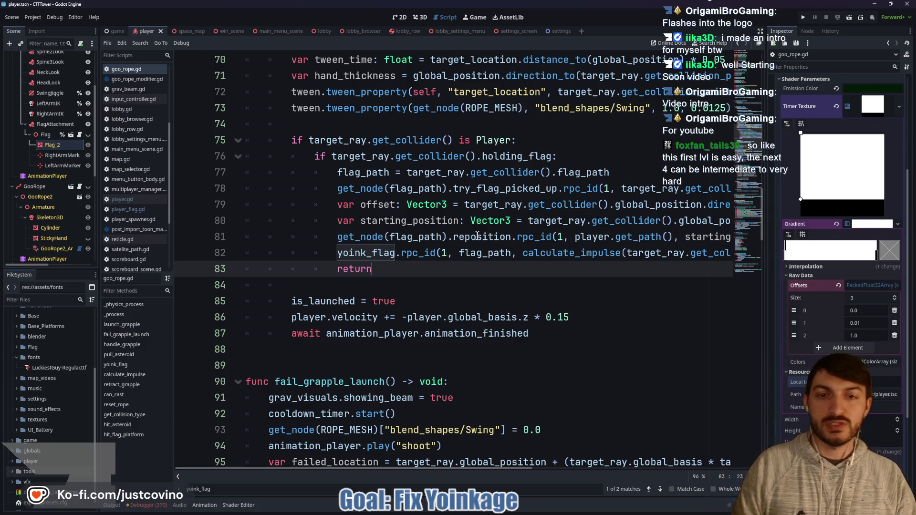
click(435, 281)
click(420, 273)
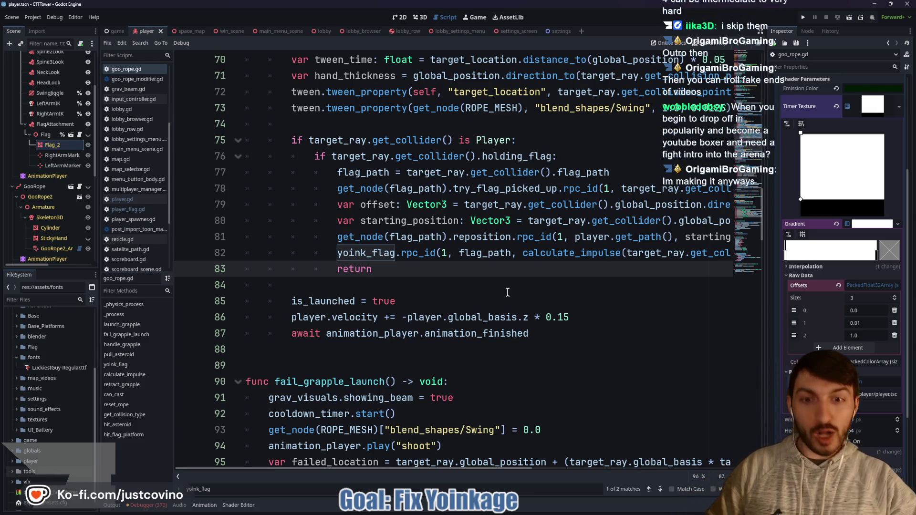
click(427, 280)
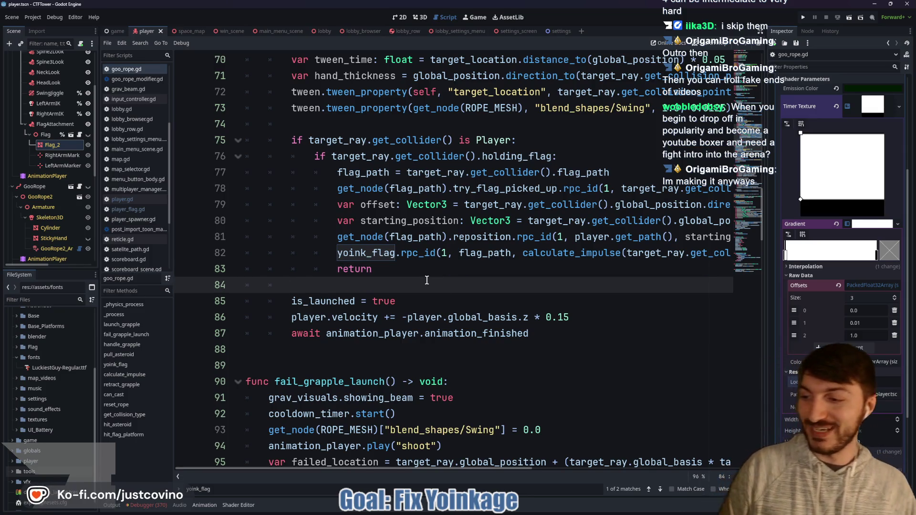
click(419, 265)
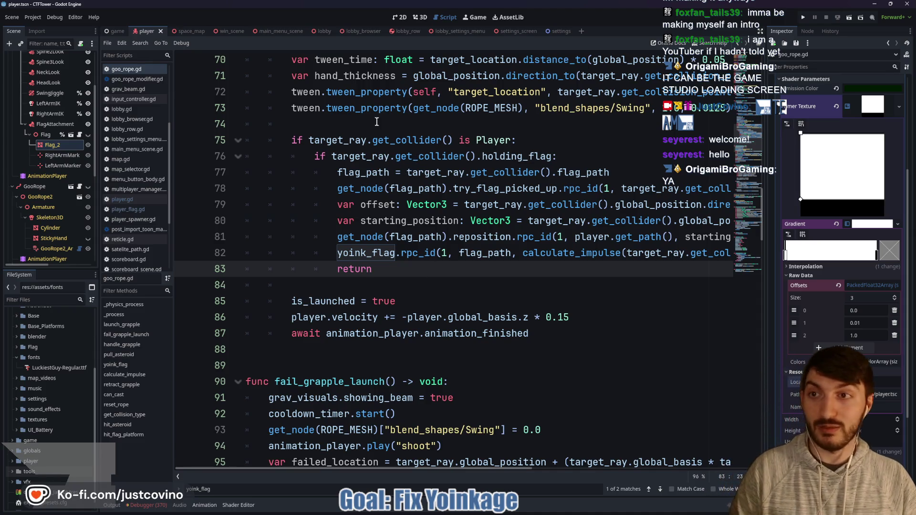
- Switch to the game scene and show it in the 2D canvas
click(114, 31)
click(400, 17)
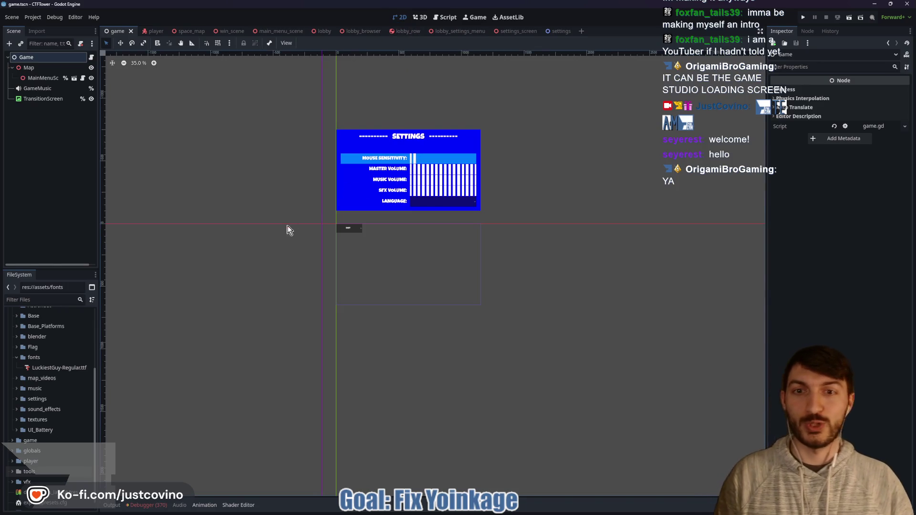
scroll(379, 299, down, 3)
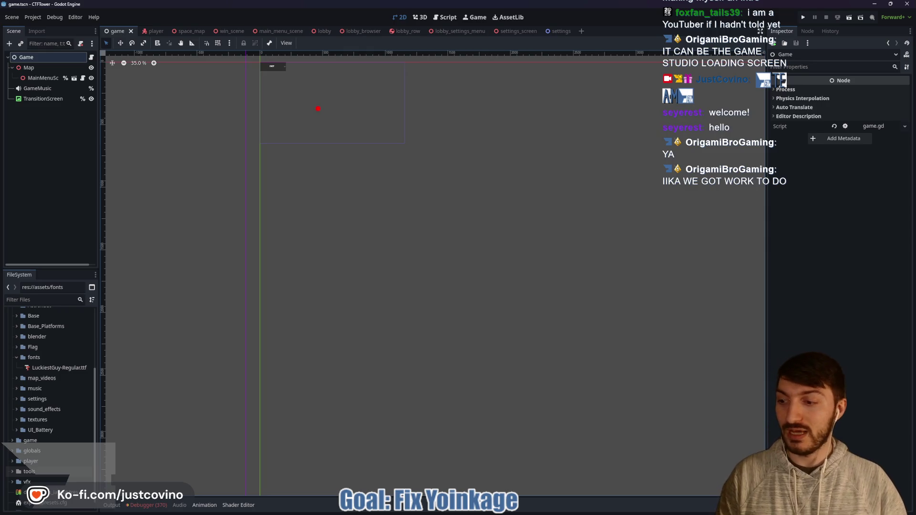
- Sketch a title box labelled 'Freedom Forge Studio' with arrows over the canvas, then clear it
mouse_move(318, 108)
mouse_down()
mouse_move(407, 149)
mouse_move(539, 177)
mouse_move(558, 214)
mouse_up()
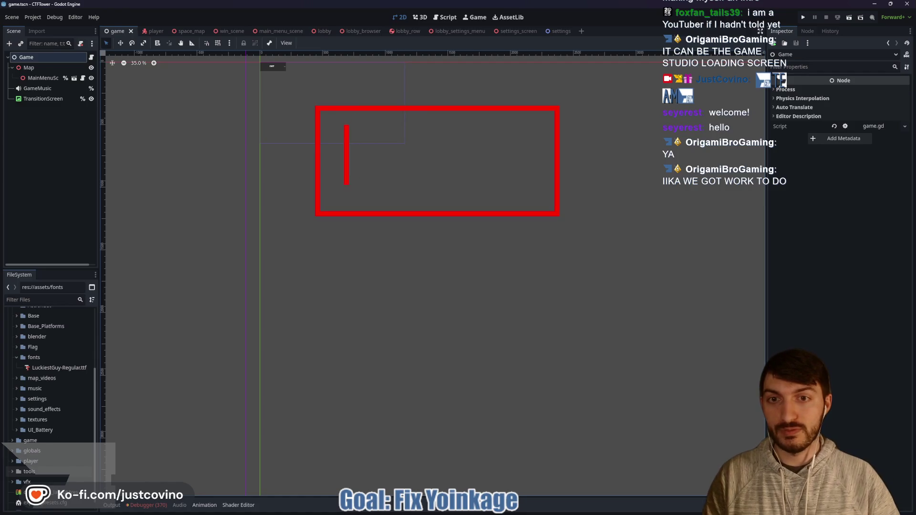
text(Free)
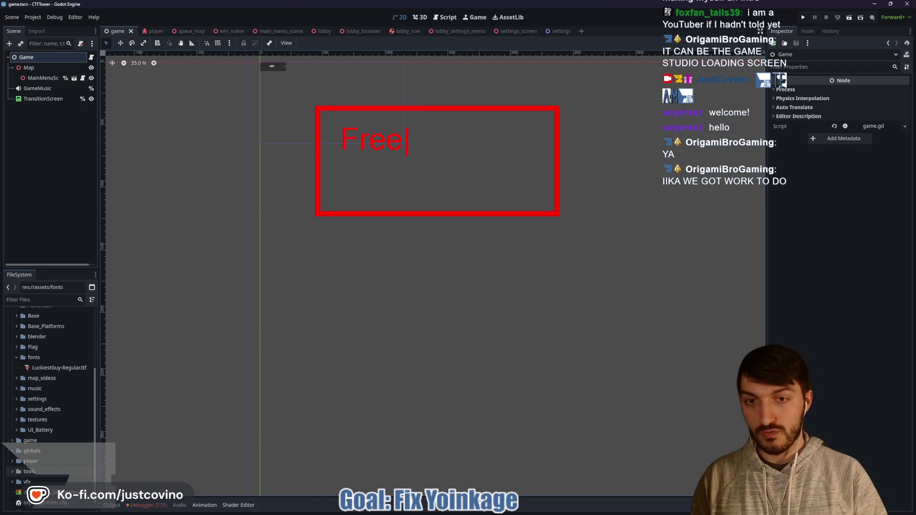
text(dom Forge Studios)
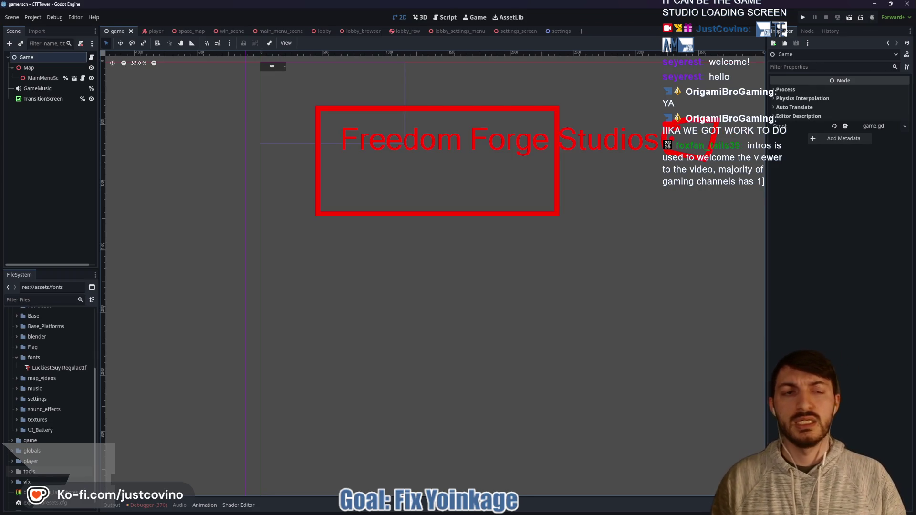
drag(377, 234, 375, 235)
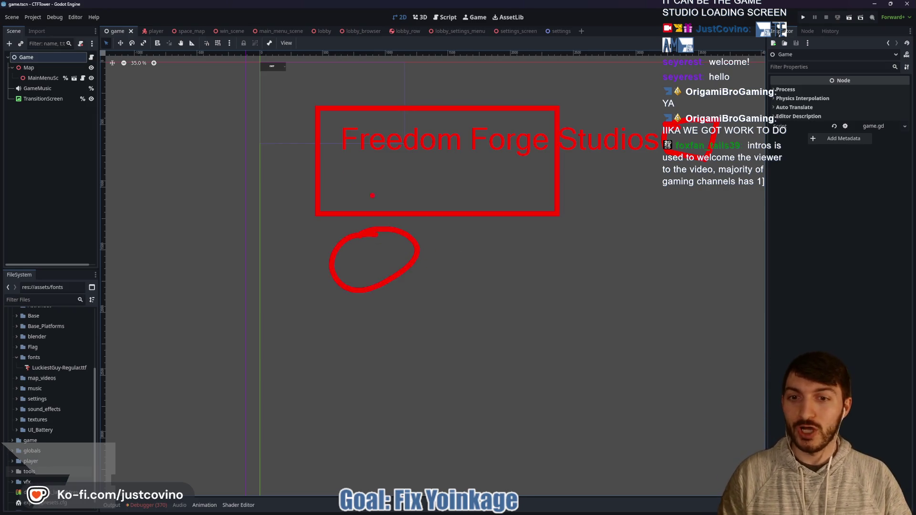
drag(319, 174, 348, 233)
drag(270, 120, 315, 165)
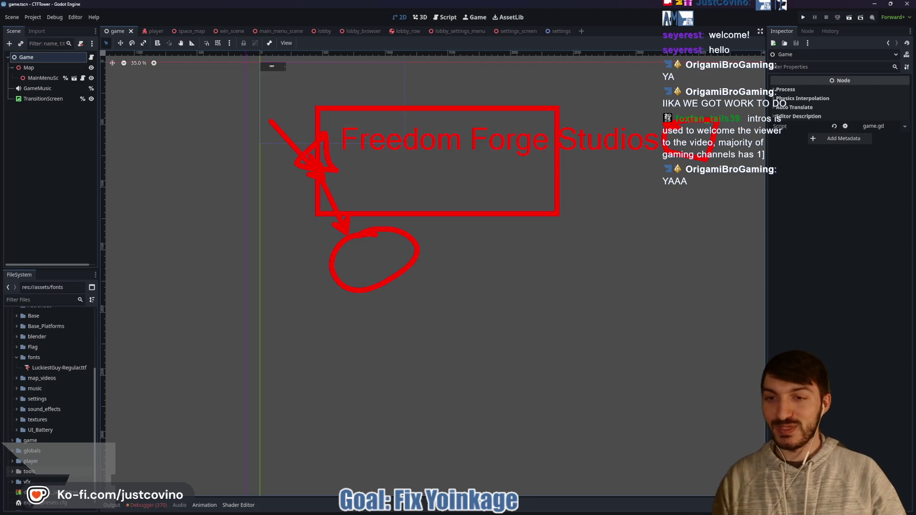
key(Escape)
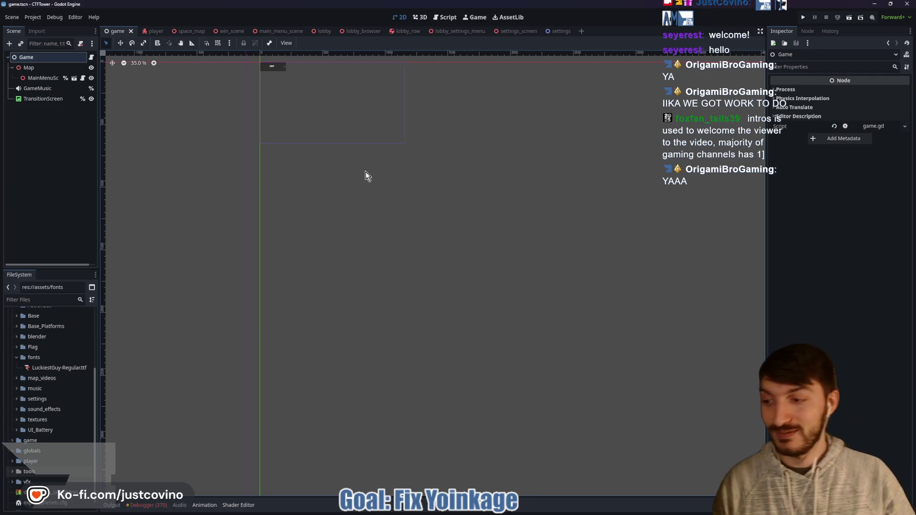
- Pan the 2D canvas to centre the settings panel in view
scroll(384, 171, down, 1)
mouse_move(382, 171)
mouse_down()
mouse_move(370, 167)
mouse_move(379, 208)
mouse_up()
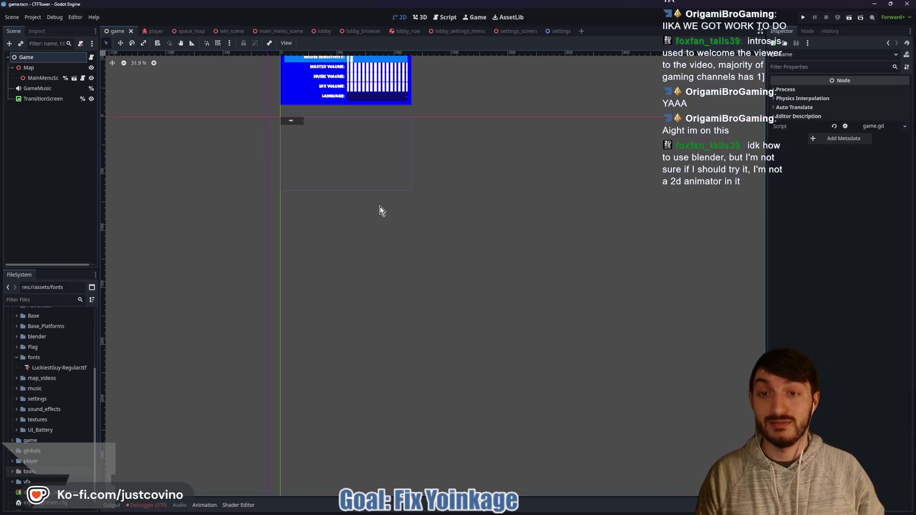
scroll(377, 200, up, 2)
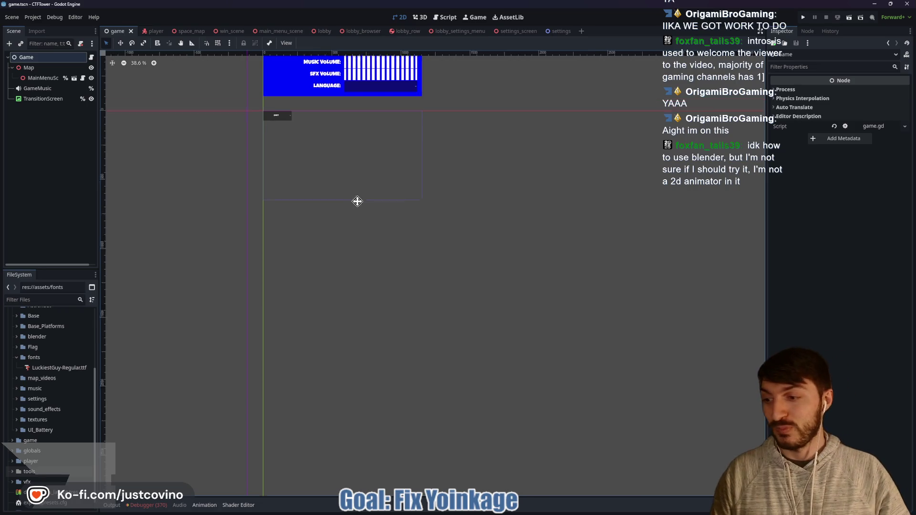
drag(358, 200, 395, 279)
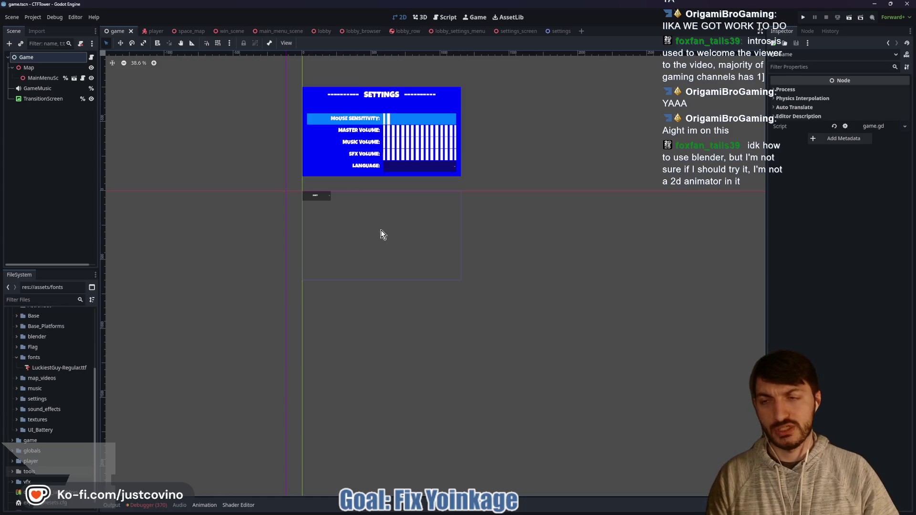
- Save the game scene and switch to the 3D player scene
scroll(381, 222, up, 3)
key(ctrl+s)
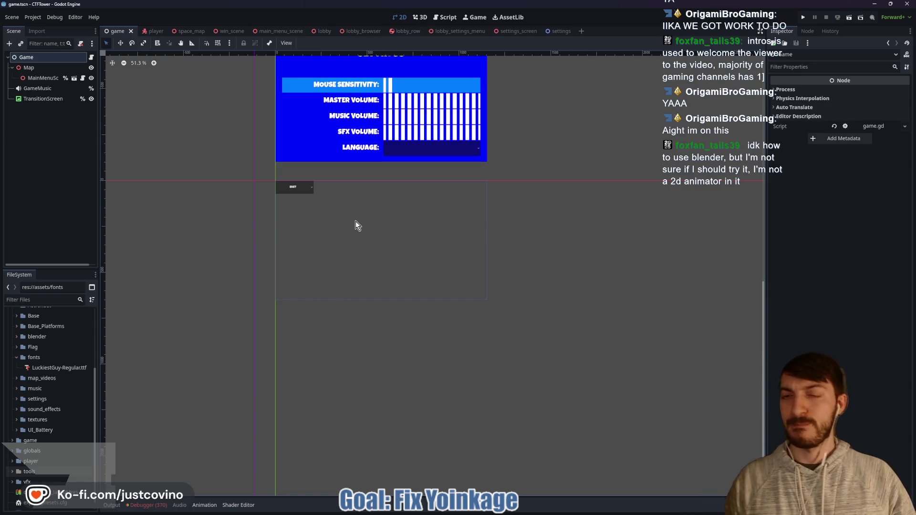
scroll(356, 225, up, 2)
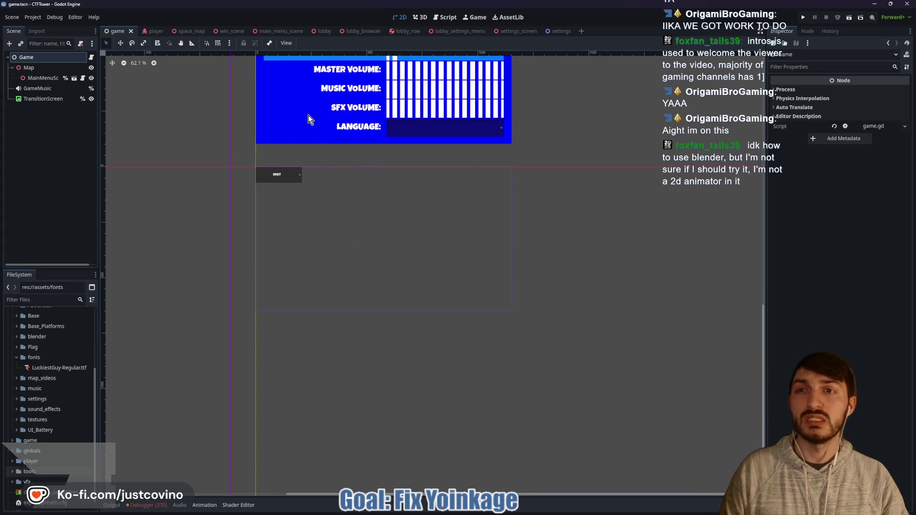
click(154, 31)
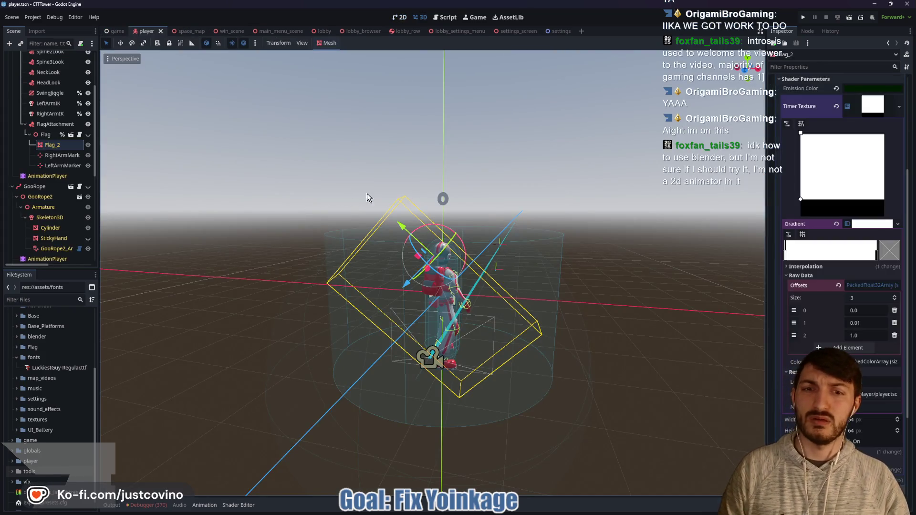
- Save the player scene and run the project
drag(367, 193, 417, 162)
key(ctrl+s)
click(804, 19)
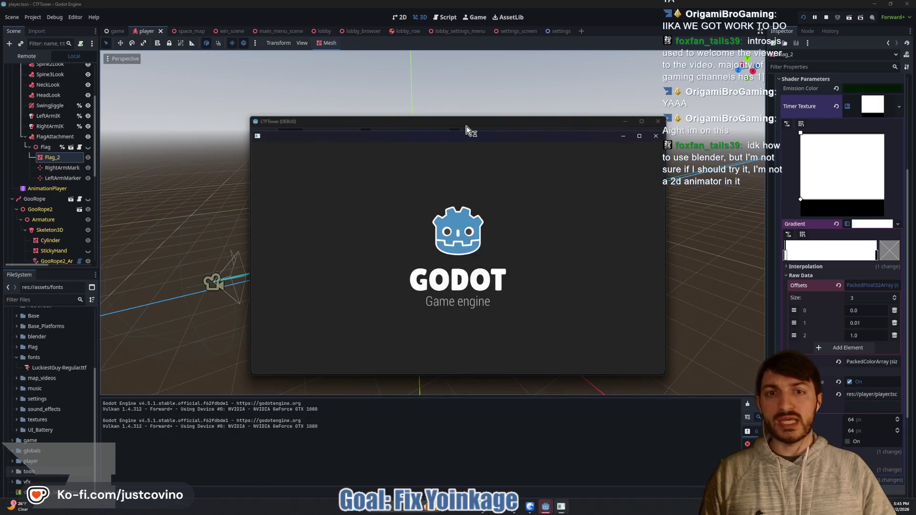
- Place the two game windows side by side, host a lobby in one and join it from the other
mouse_move(455, 121)
mouse_down()
mouse_move(310, 128)
mouse_move(245, 114)
mouse_up()
click(175, 215)
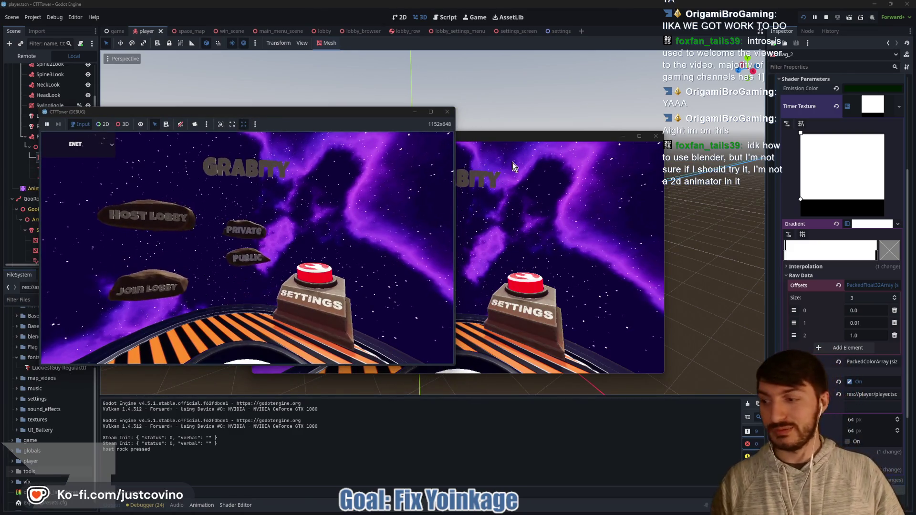
drag(479, 138, 680, 119)
click(237, 196)
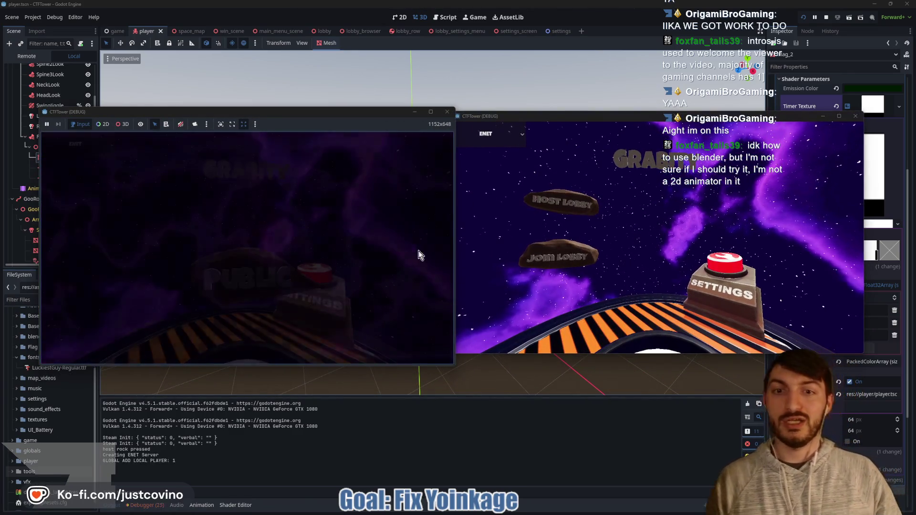
click(535, 256)
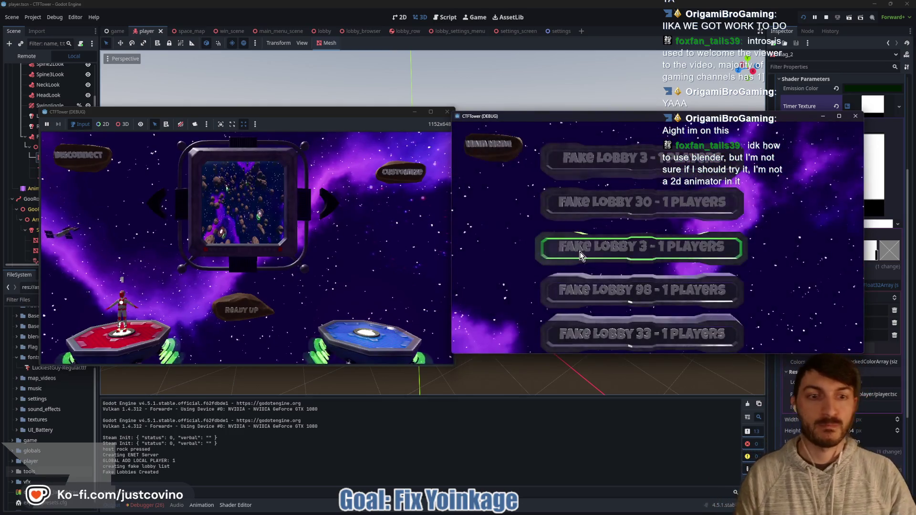
click(581, 256)
click(391, 171)
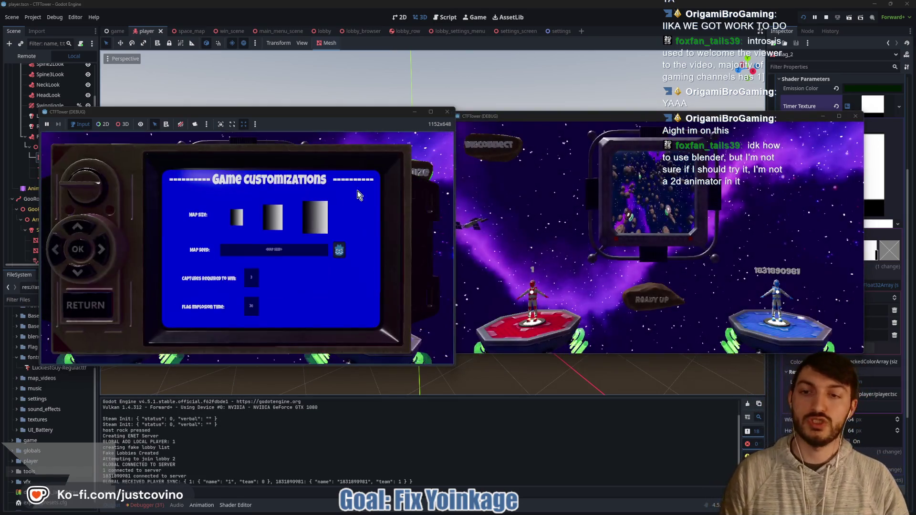
click(90, 313)
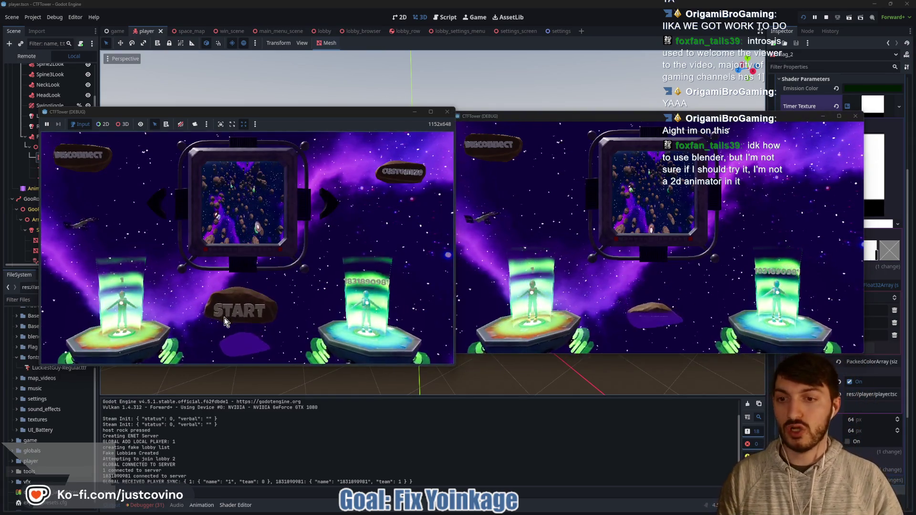
- Ready up, start the match, and have the blue player take the trident from red
click(226, 318)
click(238, 316)
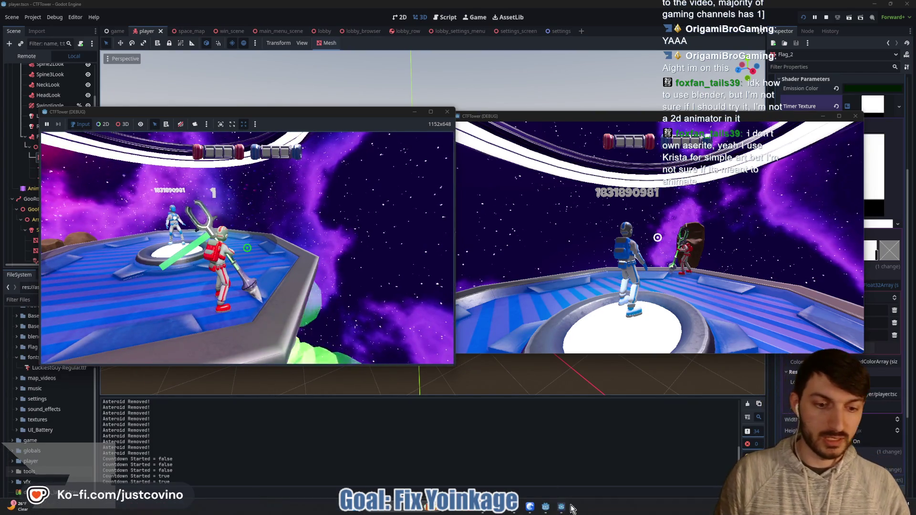
click(477, 269)
key(w)
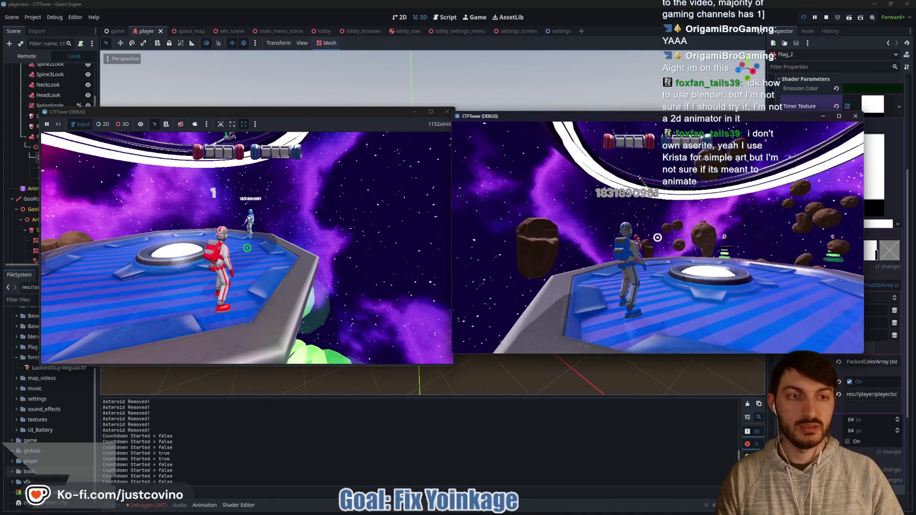
click(657, 237)
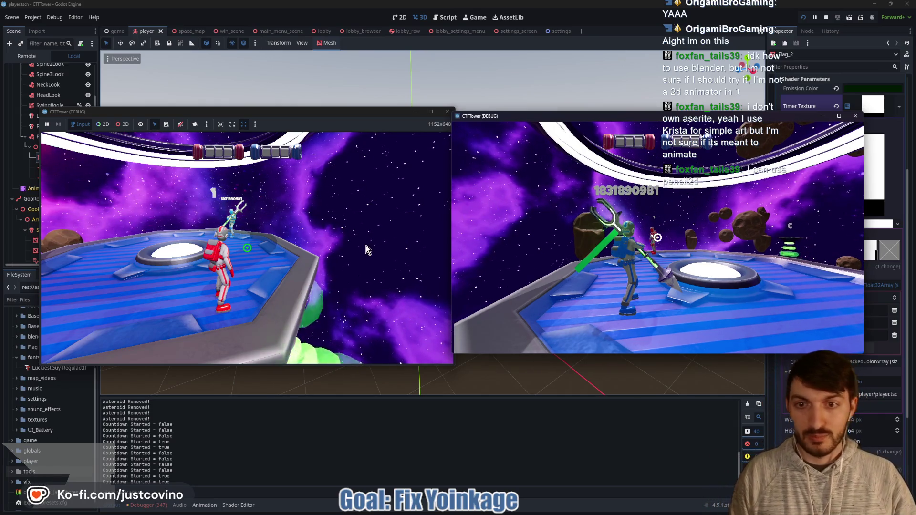
- Have the red player take the trident back, then stop the running game with F8
click(365, 245)
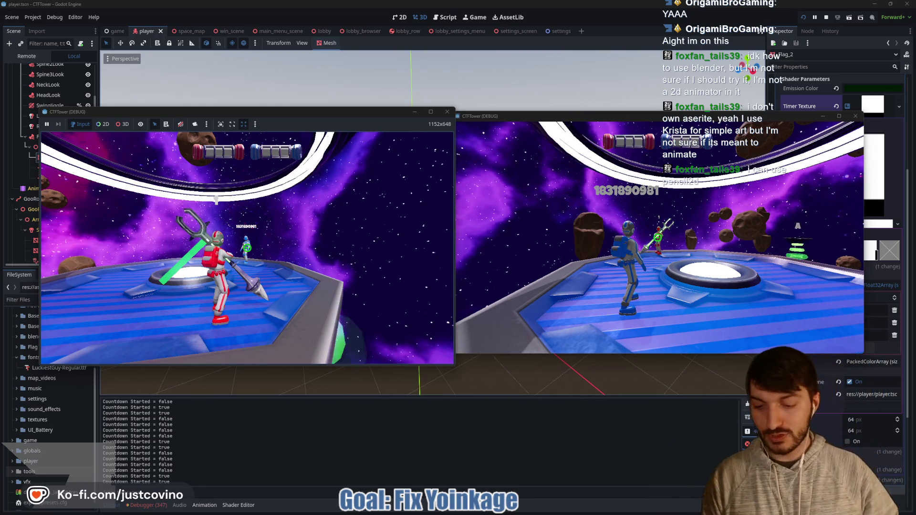
click(502, 224)
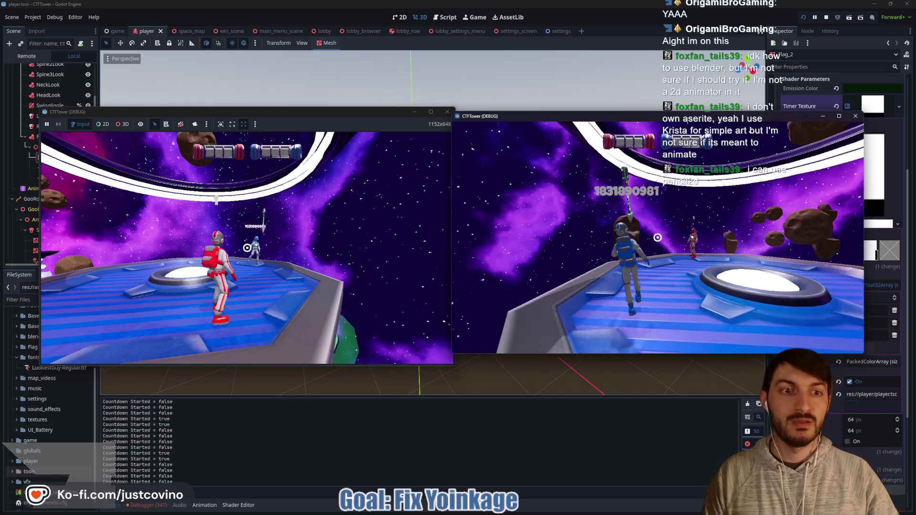
key(d)
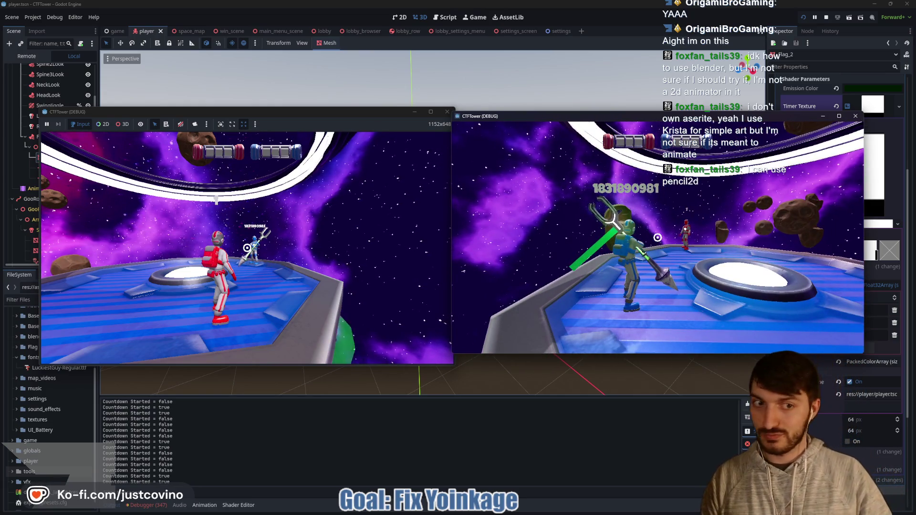
click(320, 246)
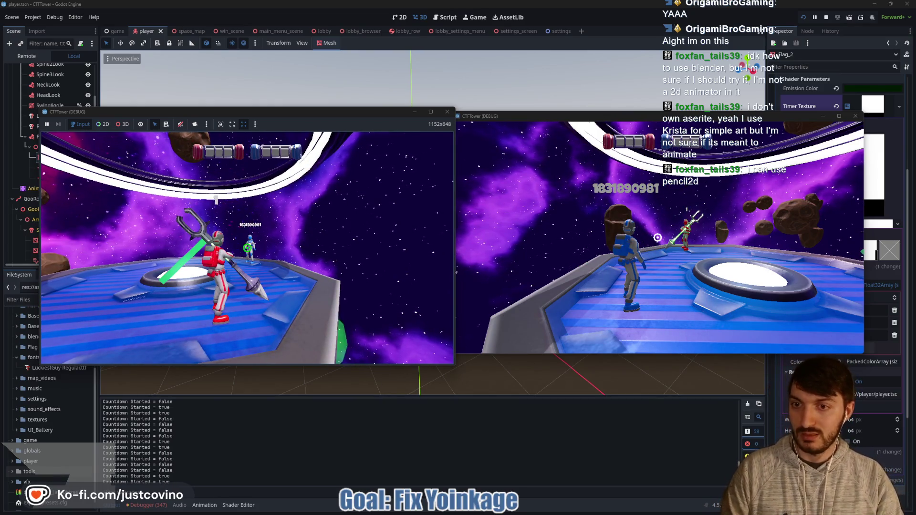
click(525, 249)
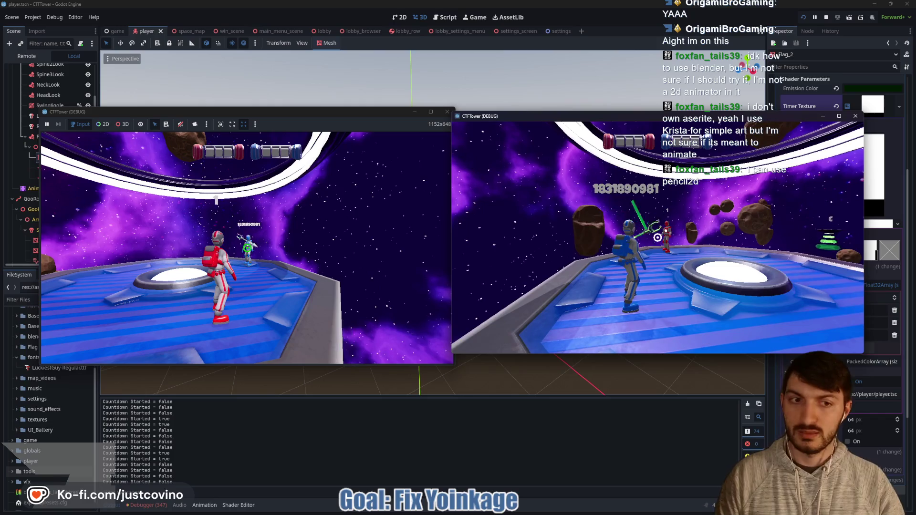
click(325, 256)
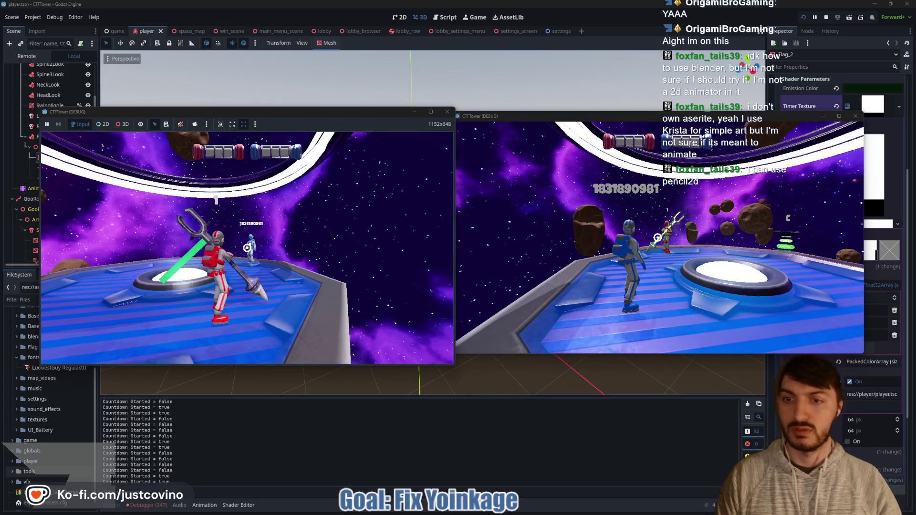
key(F8)
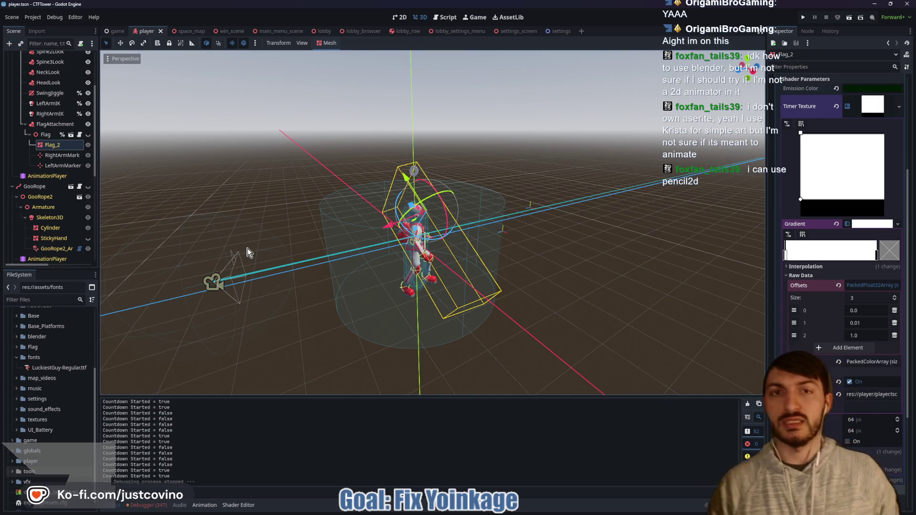
- Orbit the player model, then bring GitHub Desktop to the front
drag(244, 222, 347, 225)
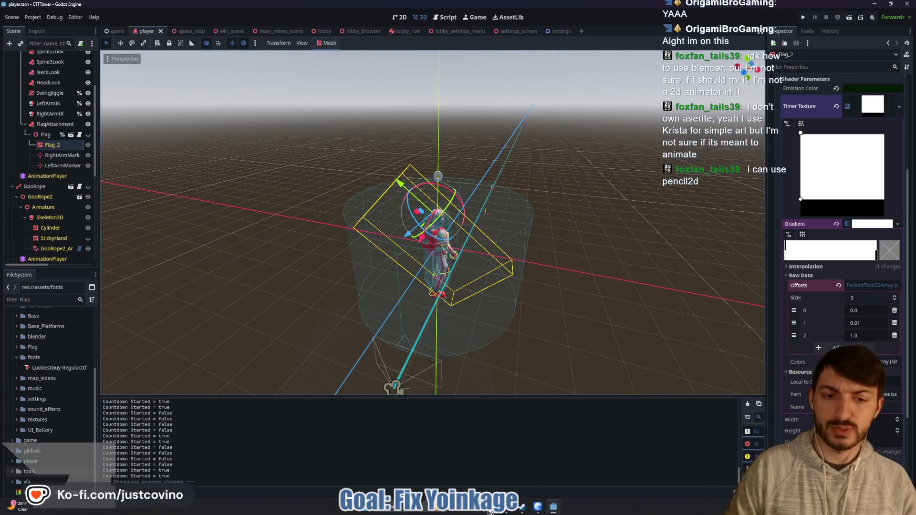
click(506, 507)
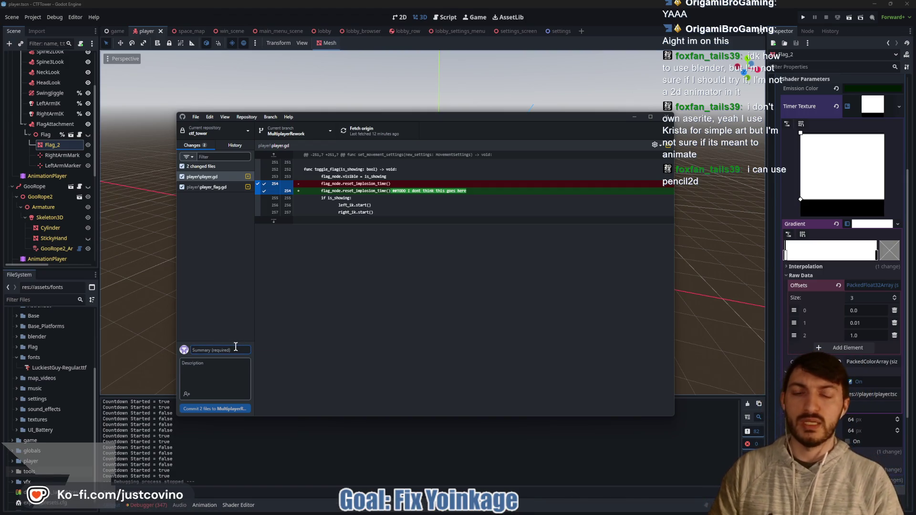
- Commit both scripts as 'I dont know what's wrong with the Yoinking', push to origin, and return to Godot
text(I do)
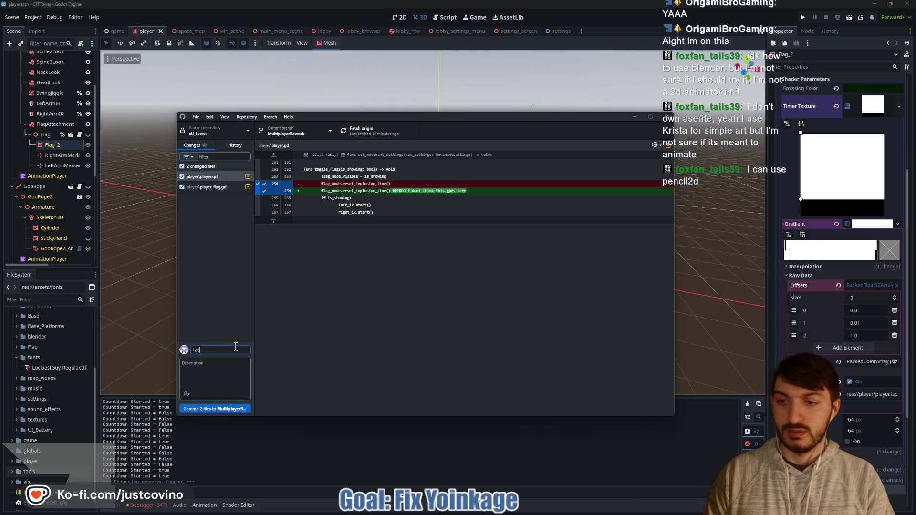
text(nt know what's wrong with the)
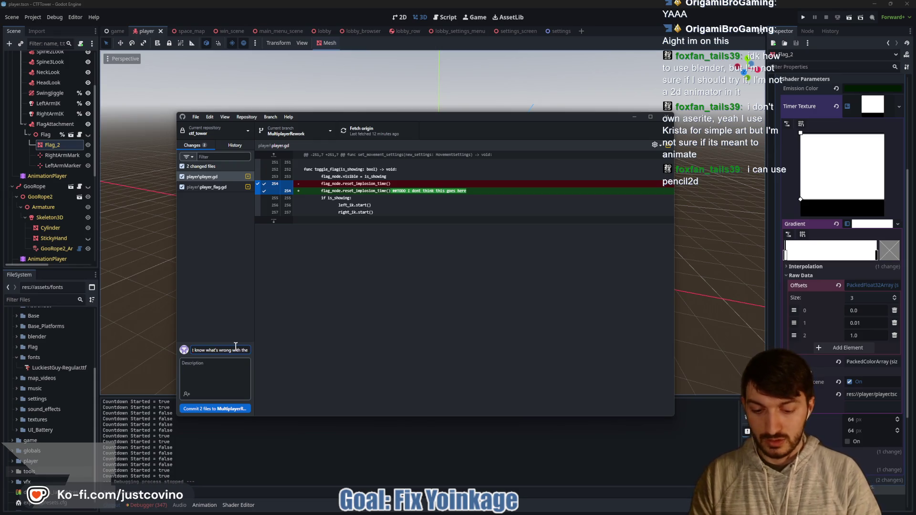
text(ing)
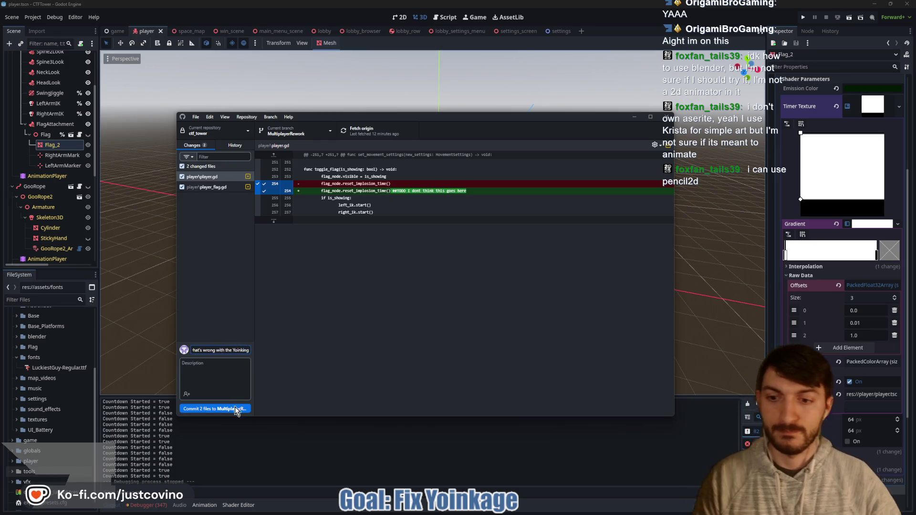
click(237, 409)
click(555, 215)
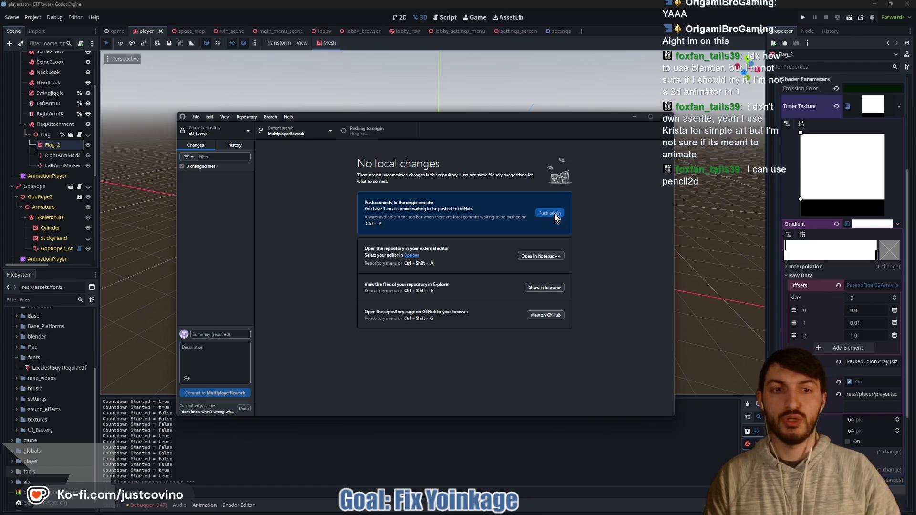
click(353, 447)
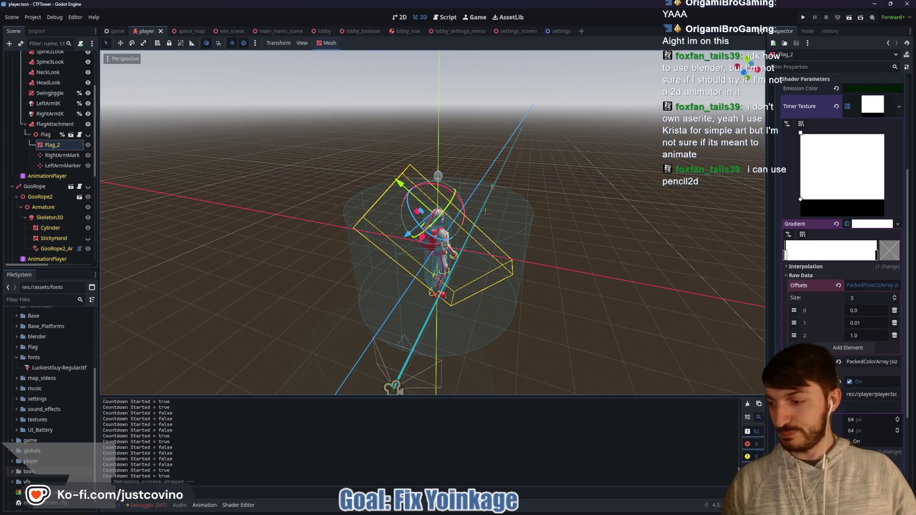